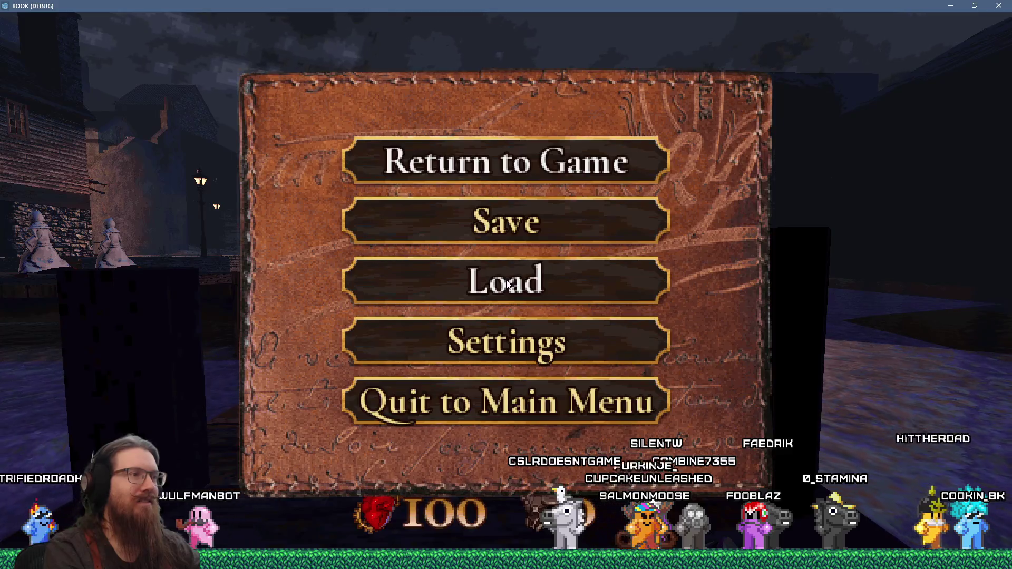
Step: Load the killtest save and check the level stats showing 2/74 kills
{"action": "left_click", "coordinate": [506, 280]}
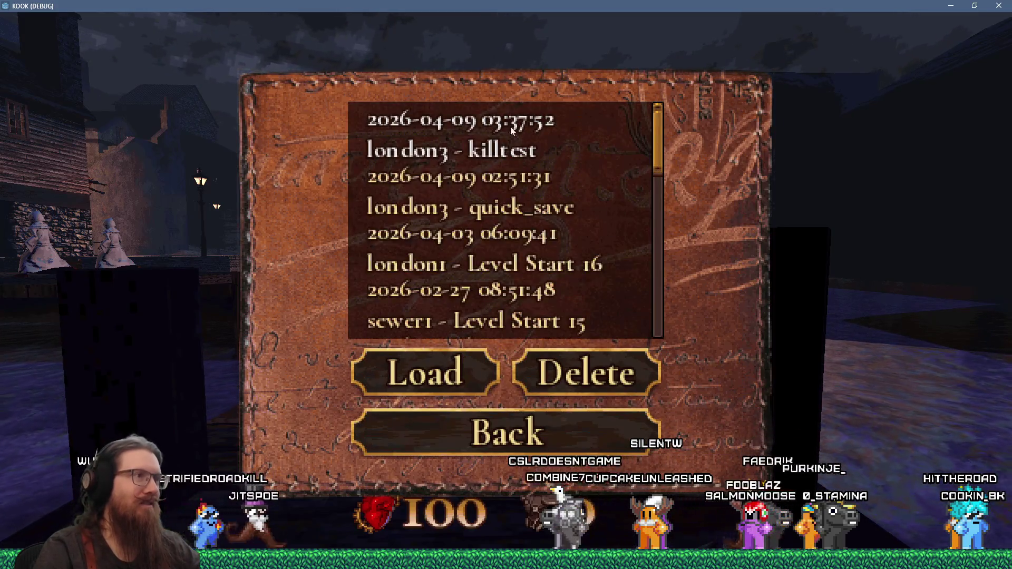
{"action": "left_click", "coordinate": [425, 369]}
{"action": "key", "text": "grave"}
{"action": "key", "text": "grave"}
{"action": "key", "text": "Tab"}
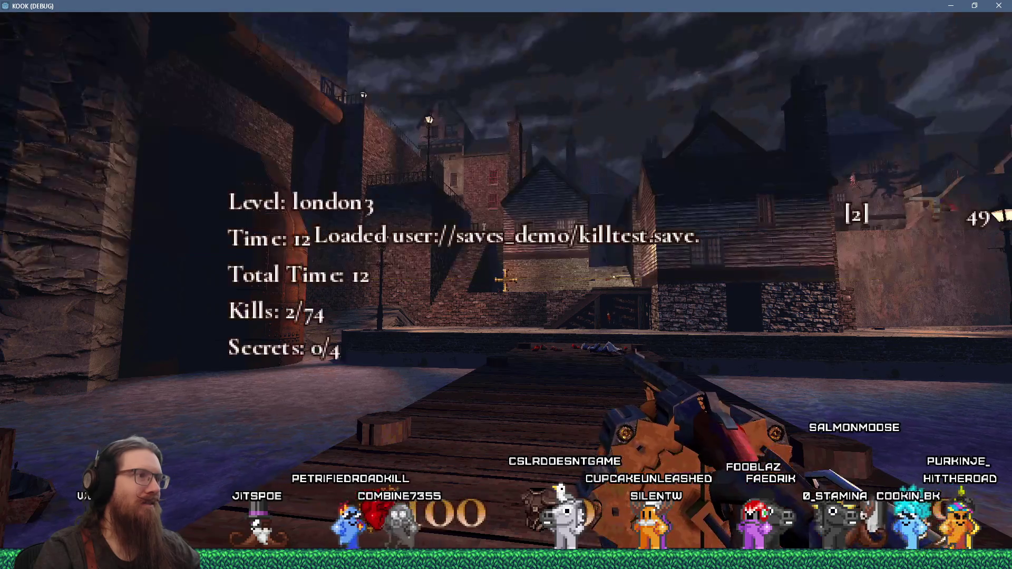
Step: Walk down the pier into the staircase courtyard, switching to the Super Shotgun
{"action": "key", "text": "Tab"}
{"action": "key", "text": "w"}
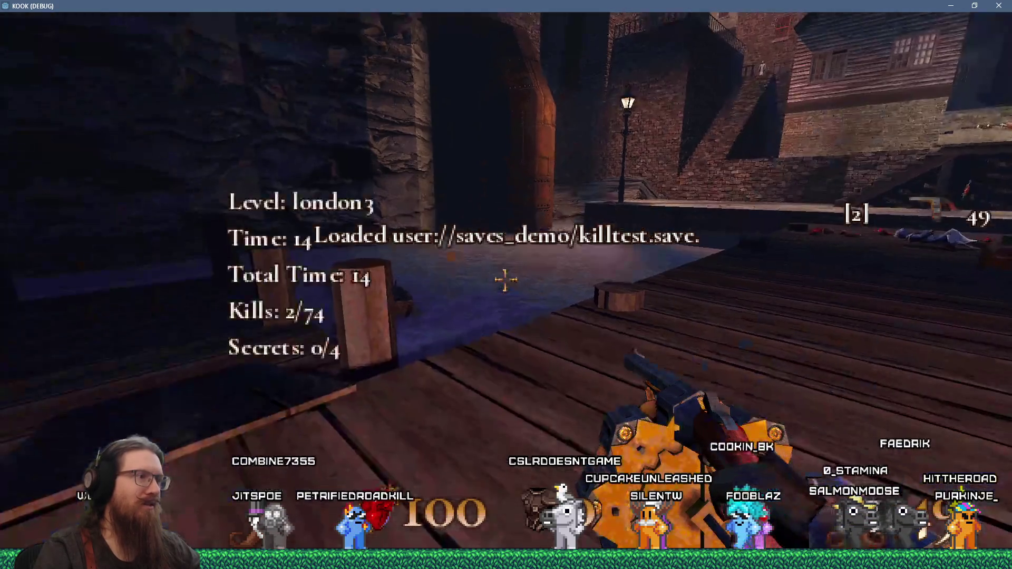
{"action": "key", "text": "w"}
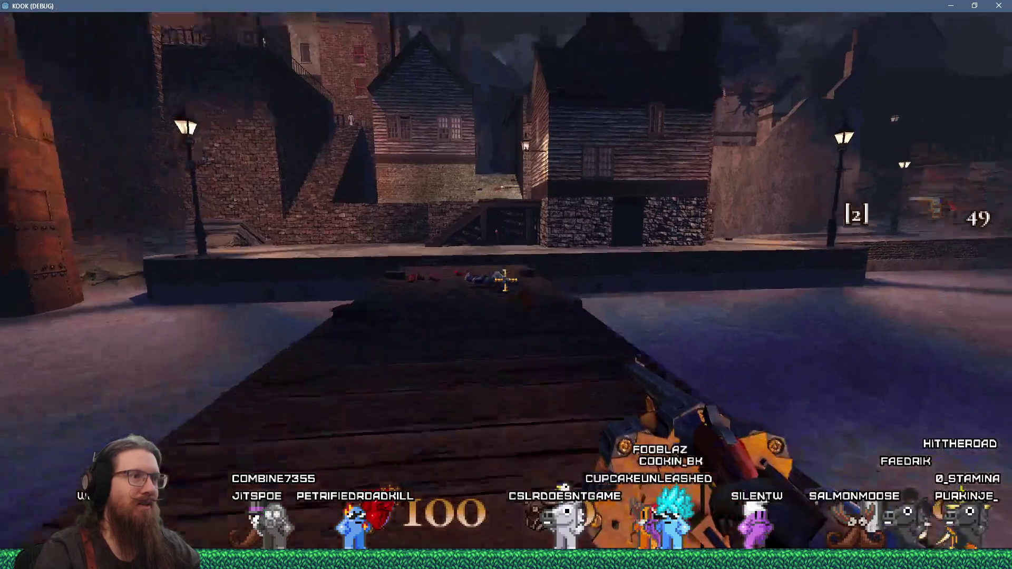
{"action": "key", "text": "w"}
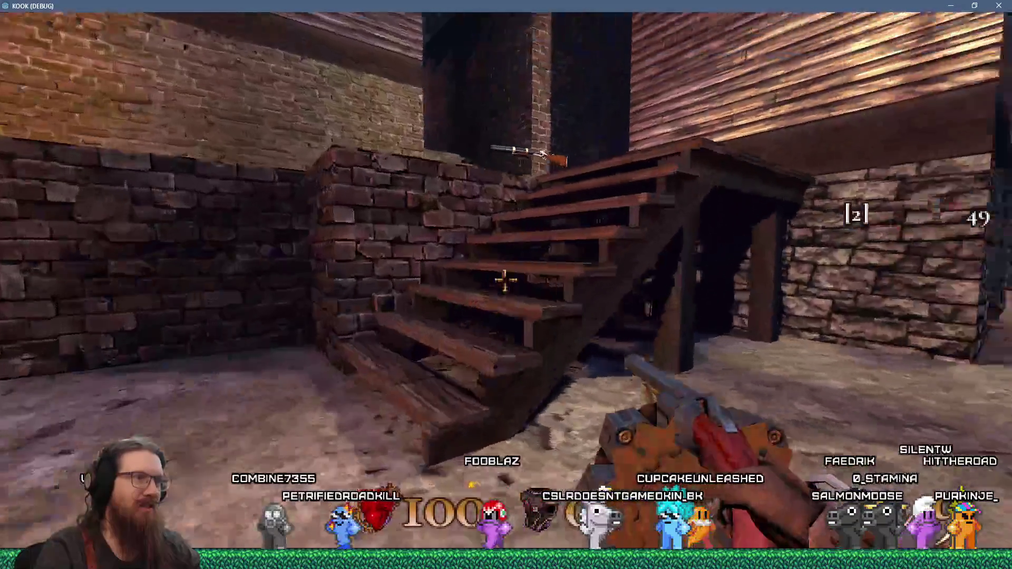
{"action": "key", "text": "3"}
{"action": "key", "text": "w"}
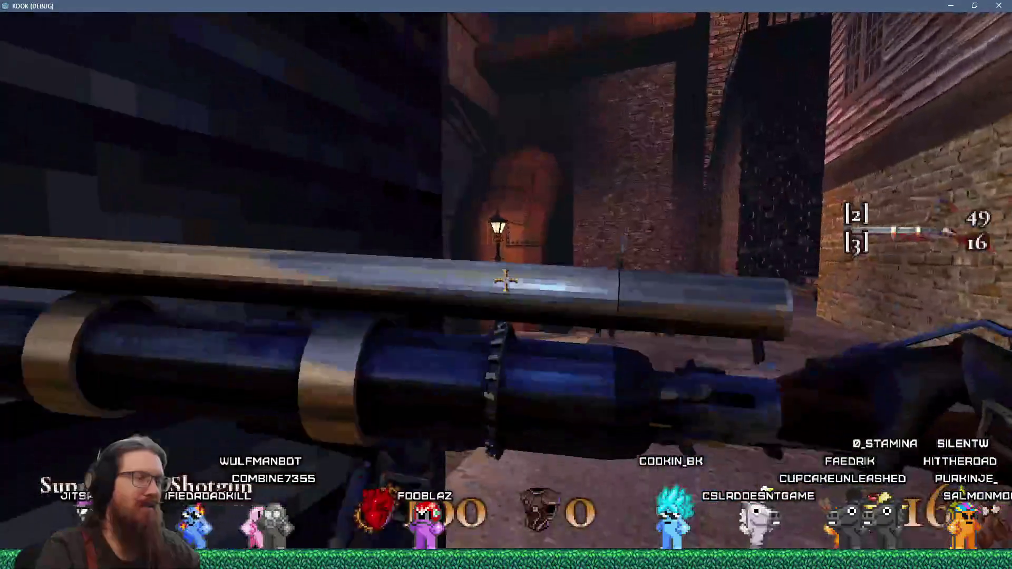
{"action": "key", "text": "w"}
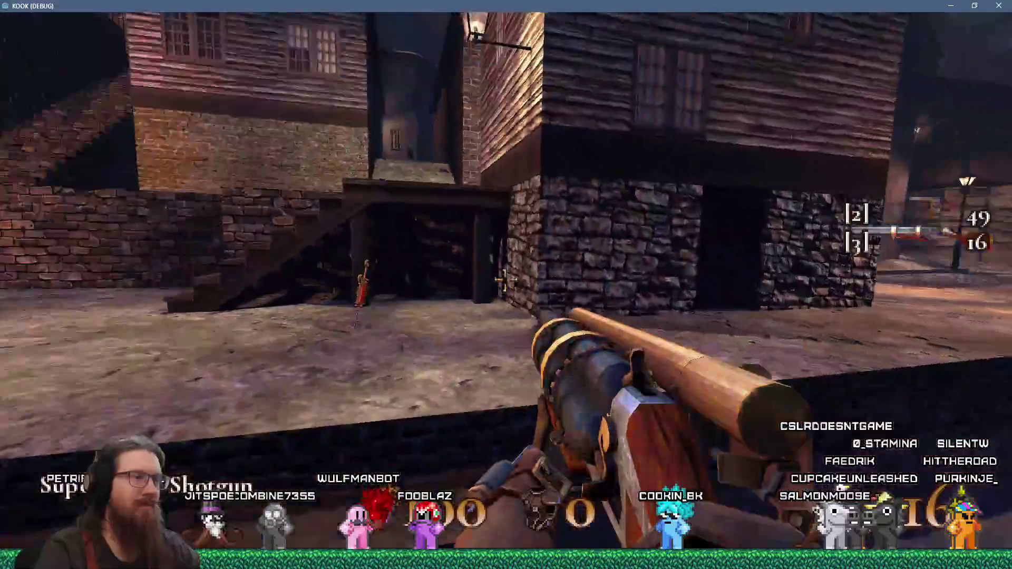
{"action": "key", "text": "w"}
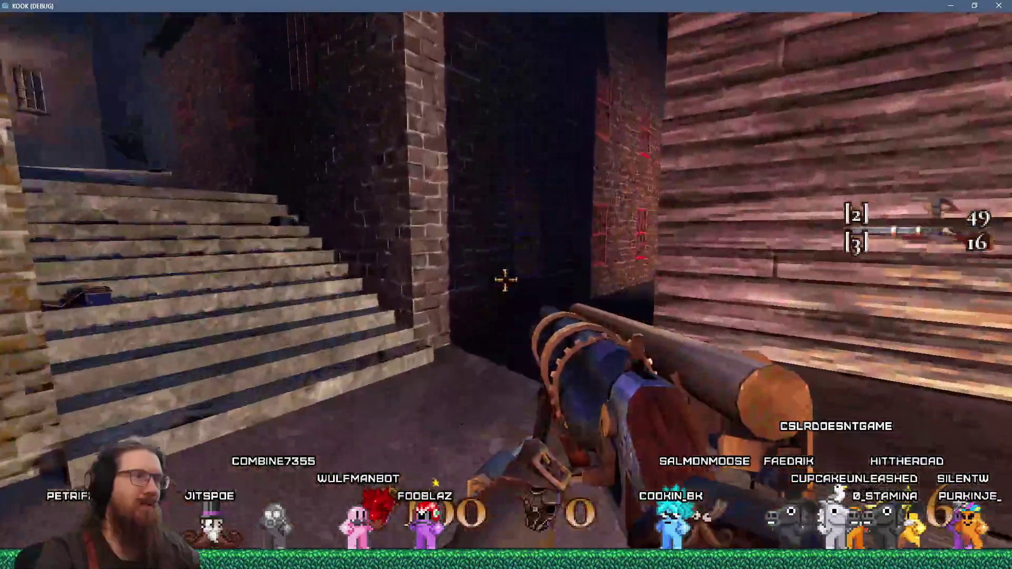
Step: Run quit in the development console to close the game
{"action": "key", "text": "grave"}
{"action": "type", "text": "quit"}
{"action": "key", "text": "BackSpace"}
{"action": "key", "text": "Return"}
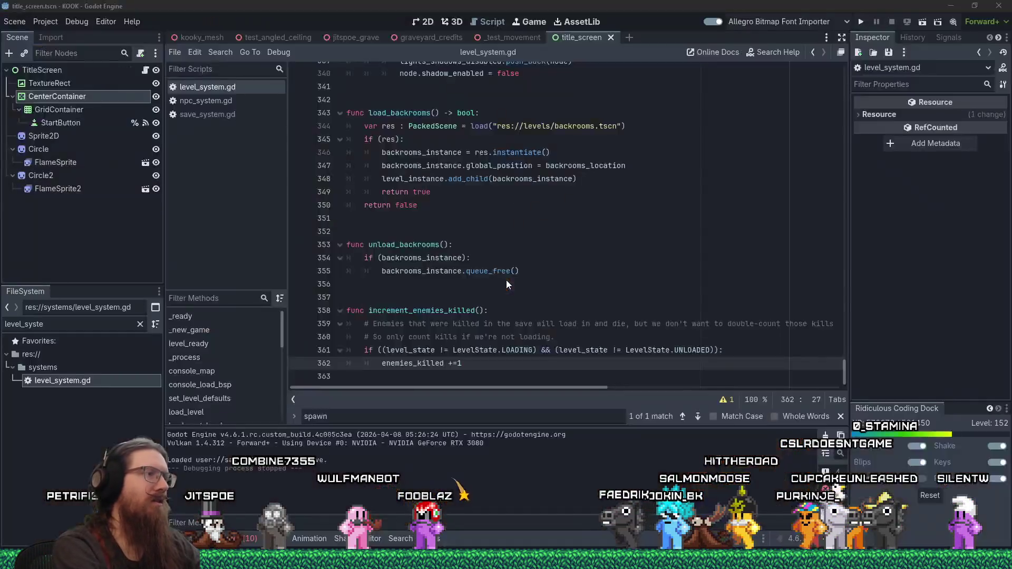
Step: Move the kill-count bug line to the end of kook_todo.txt, prefixed with 'Fixed:'
{"action": "key", "text": "alt+Tab"}
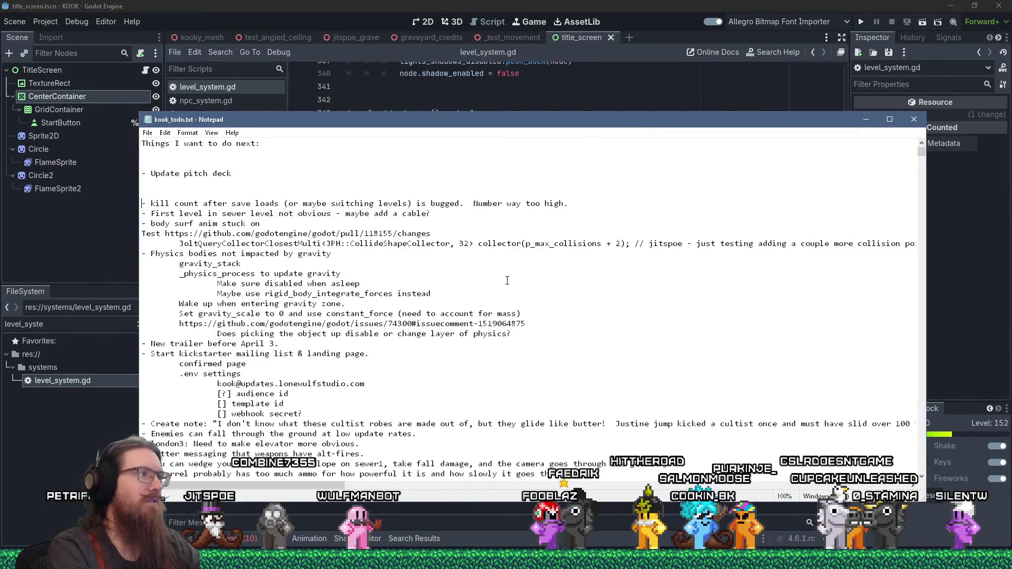
{"action": "key", "text": "ctrl+x"}
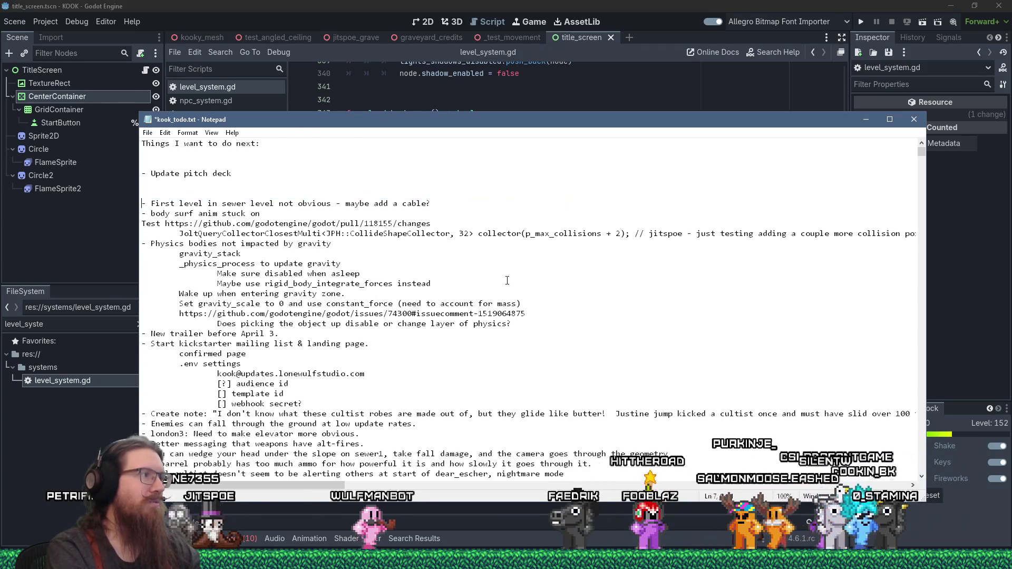
{"action": "key", "text": "ctrl+End"}
{"action": "key", "text": "ctrl+v"}
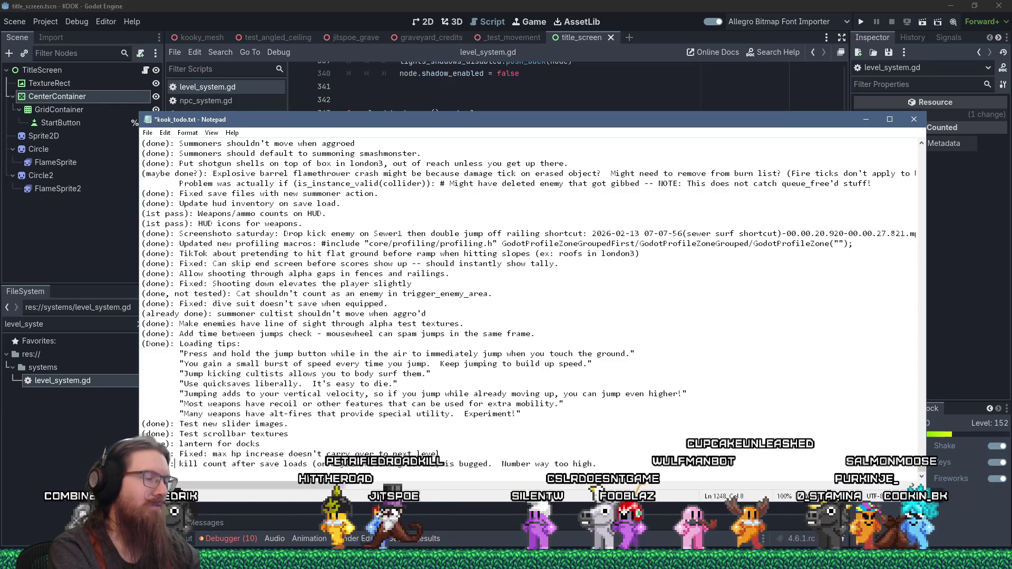
{"action": "type", "text": "Fixed:"}
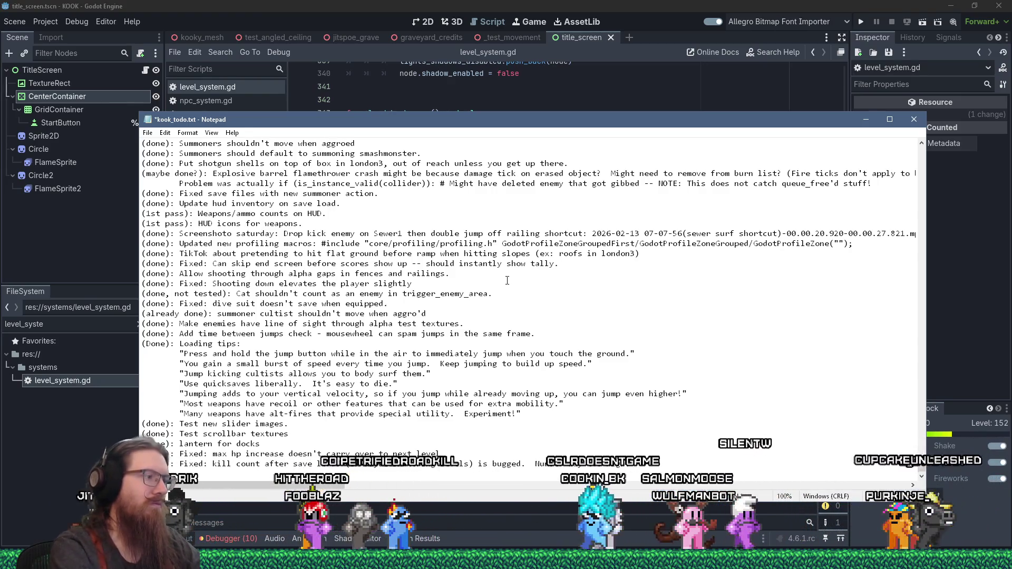
Step: Save kook_todo.txt and return to the Godot editor's FileSystem filter
{"action": "key", "text": "ctrl+s"}
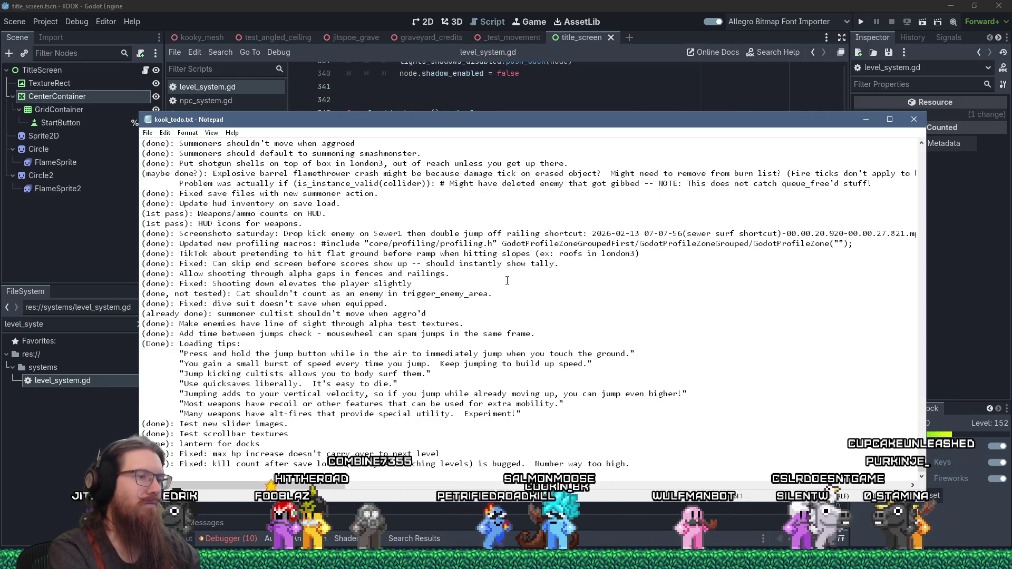
{"action": "key", "text": "ctrl+Home"}
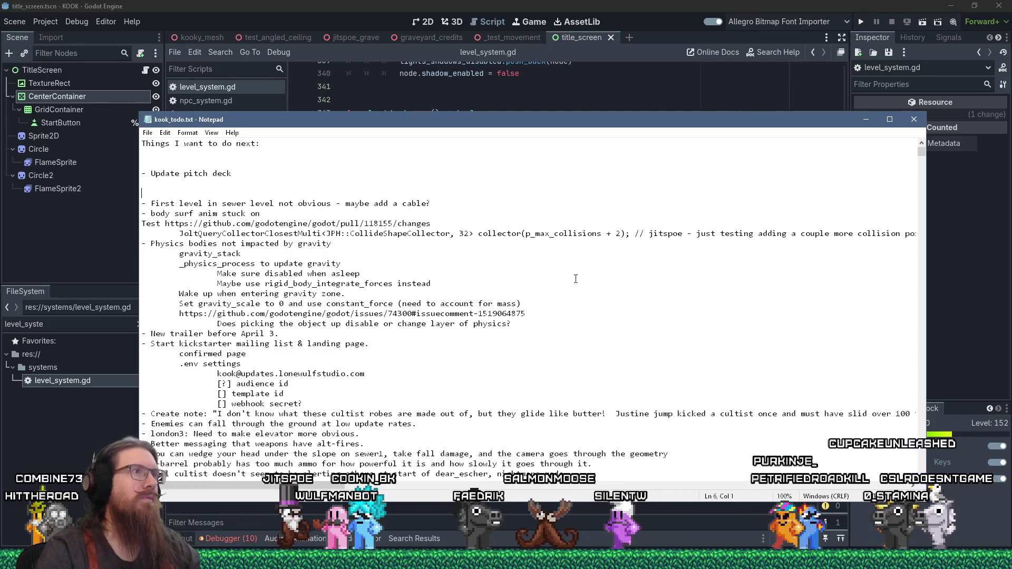
{"action": "key", "text": "alt+Tab"}
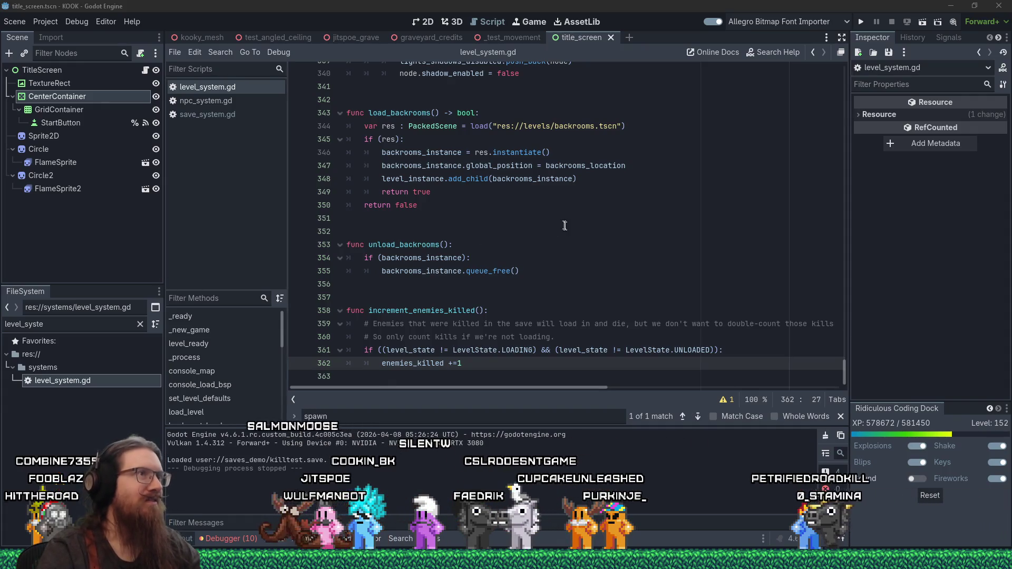
{"action": "left_click", "coordinate": [118, 324]}
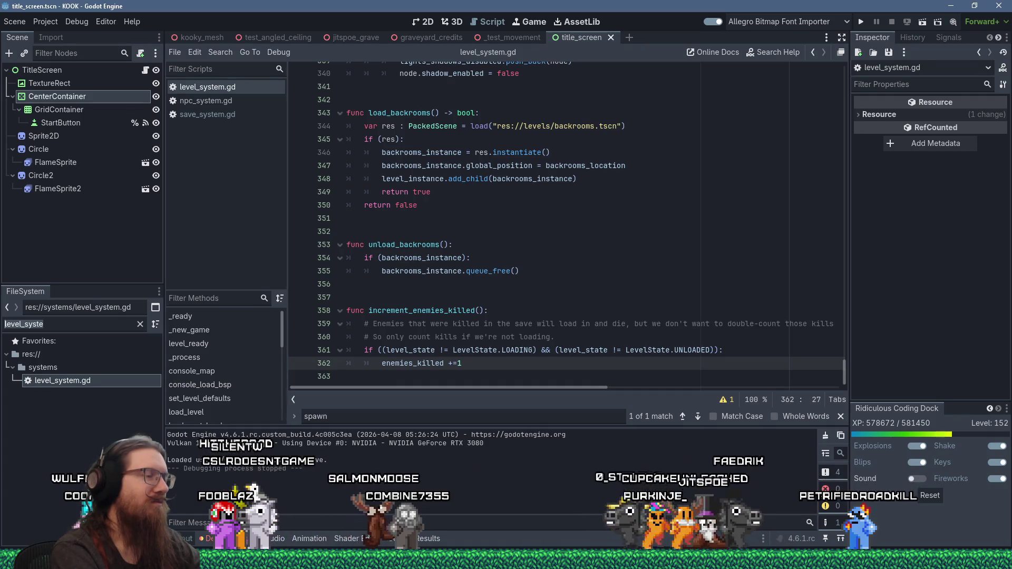
Step: Filter the FileSystem for 'sewer1' and open the sewer1.tscn level scene
{"action": "type", "text": "sewer1"}
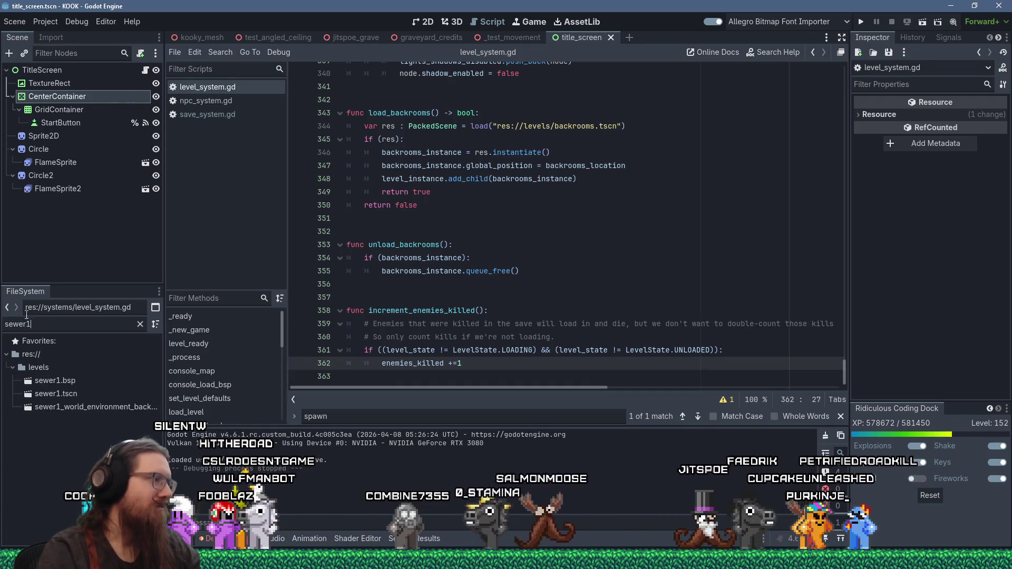
{"action": "left_click", "coordinate": [50, 394]}
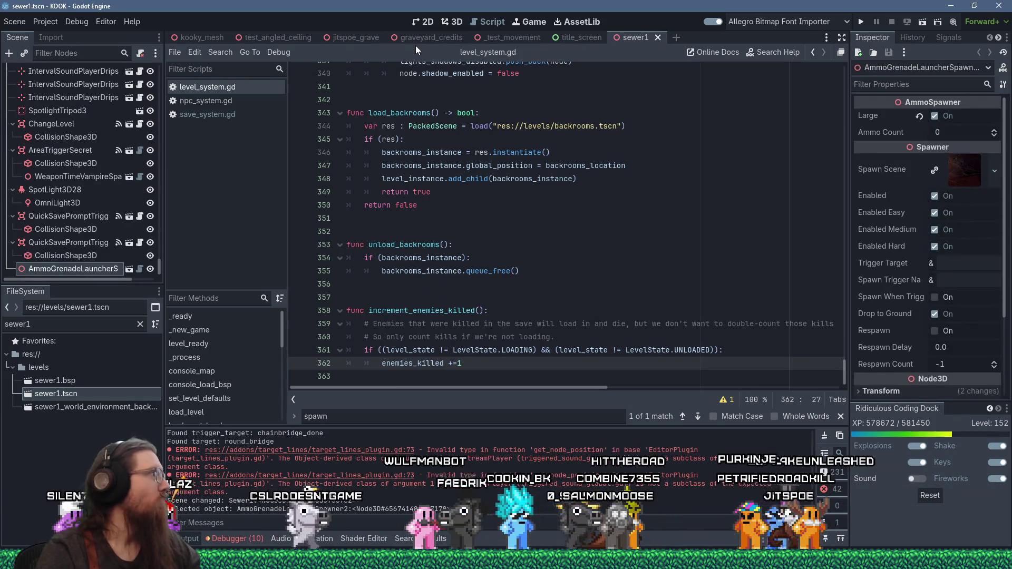
{"action": "key", "text": "alt+Tab"}
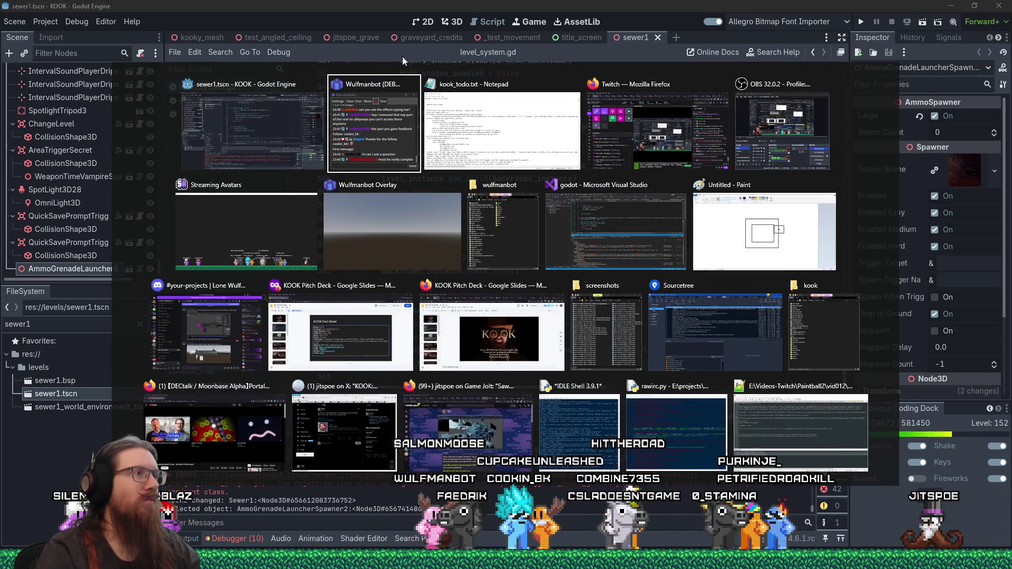
{"action": "key", "text": "alt+shift+Tab"}
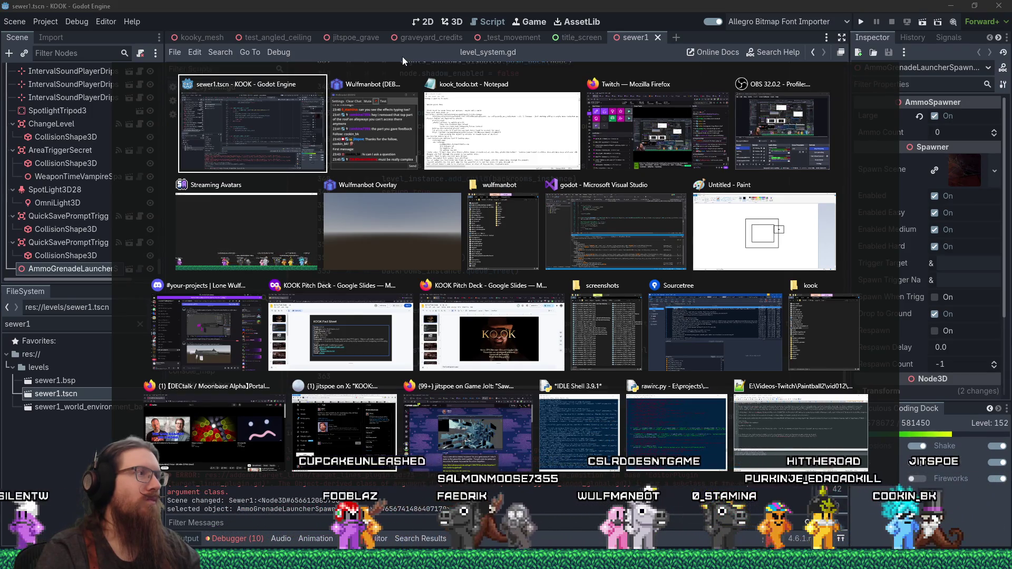
{"action": "key", "text": "alt"}
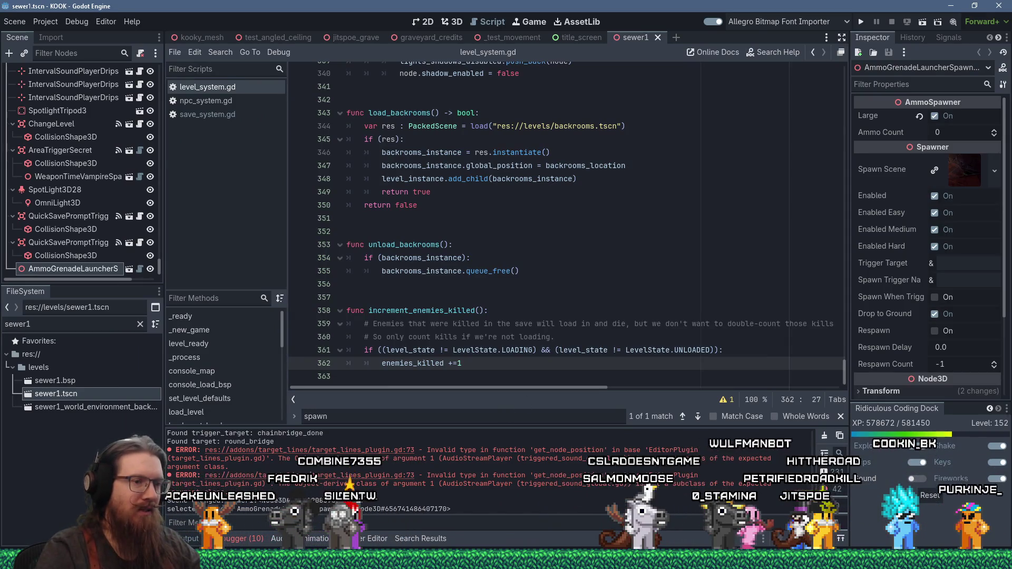
{"action": "mouse_move", "coordinate": [666, 560]}
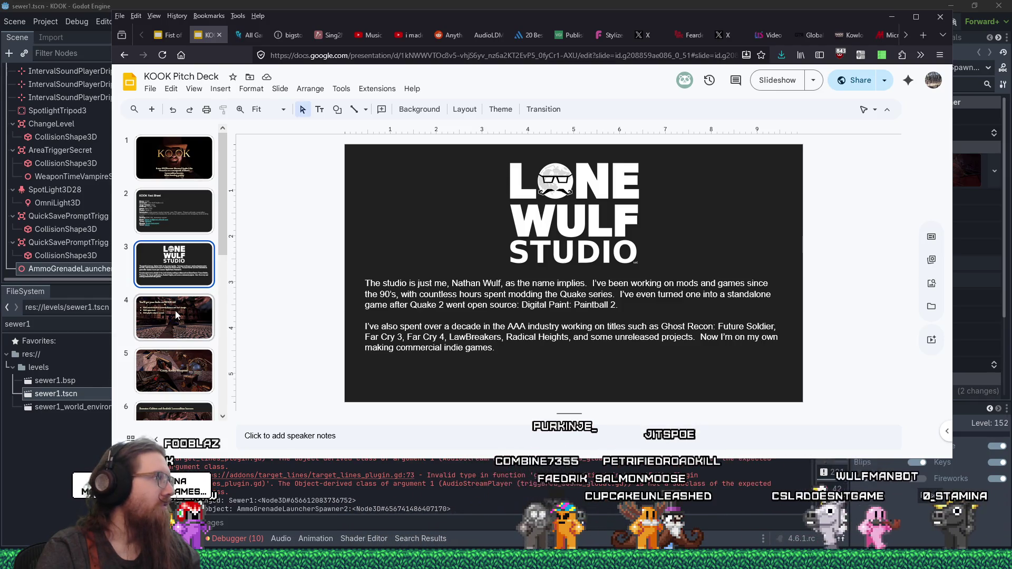
{"action": "left_click", "coordinate": [584, 4]}
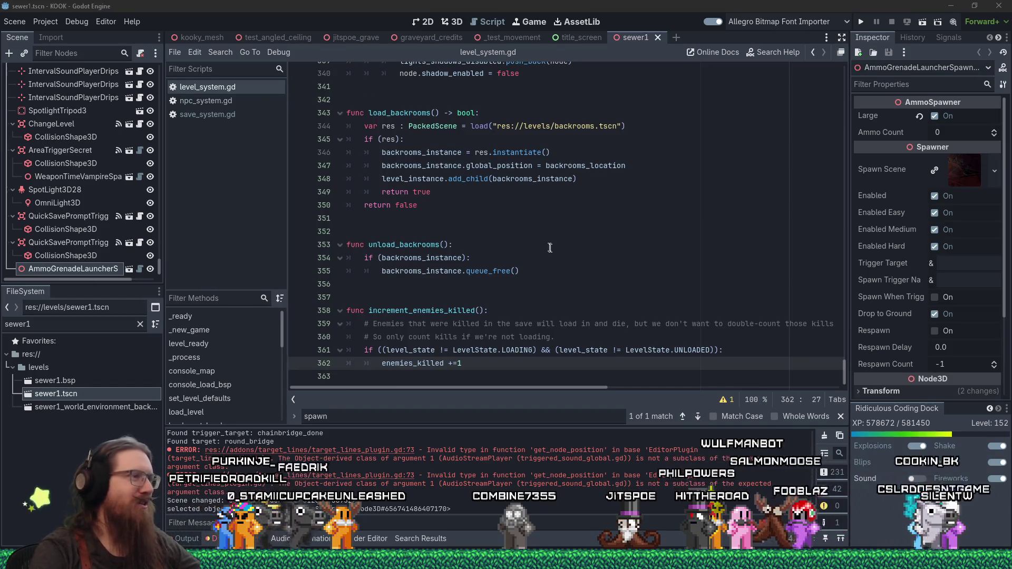
Step: Put the cursor on blank line 356 of level_system.gd, then switch windows toward the pitch deck
{"action": "key", "text": "Down"}
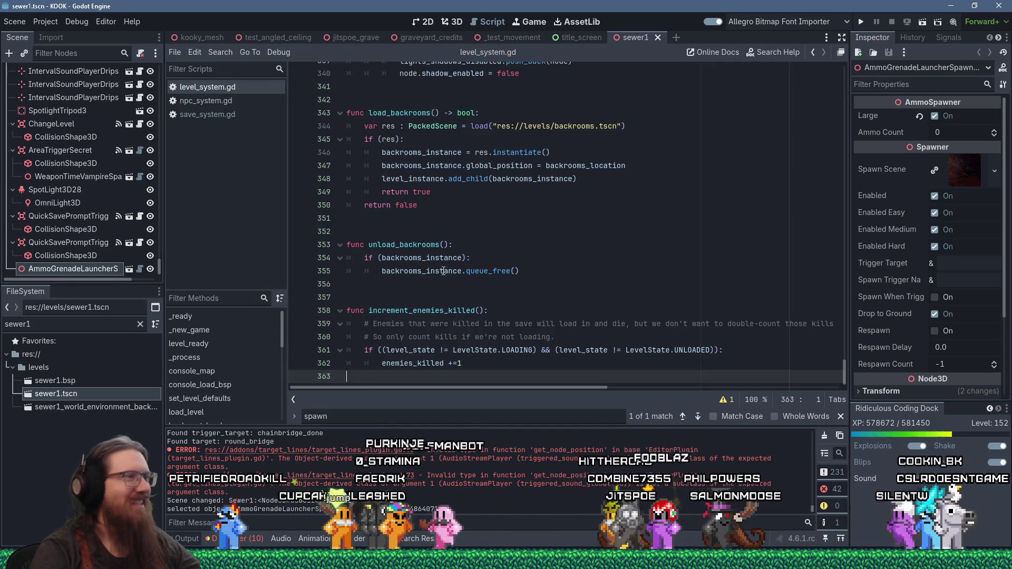
{"action": "left_click", "coordinate": [369, 285]}
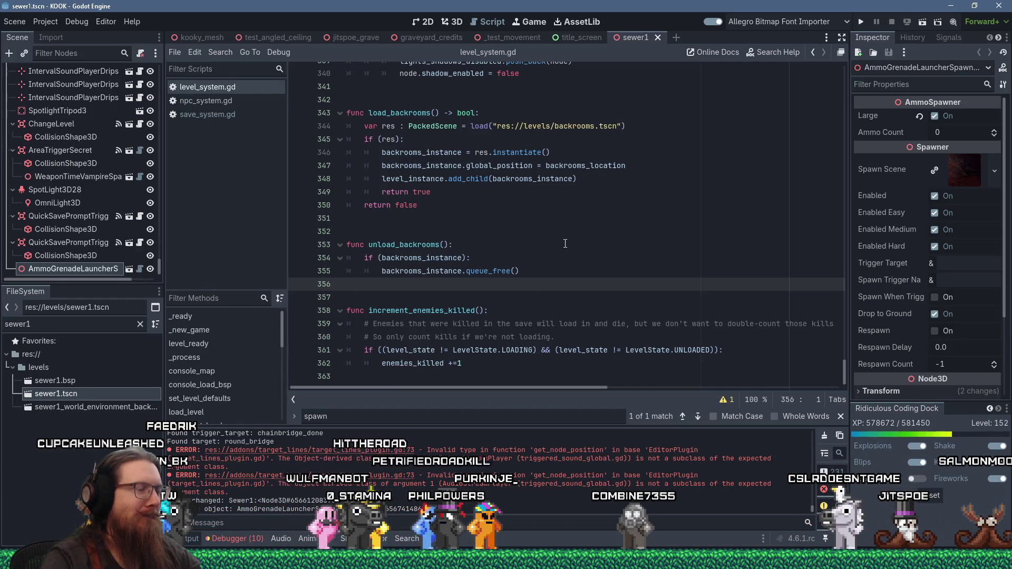
{"action": "key", "text": "alt+Tab"}
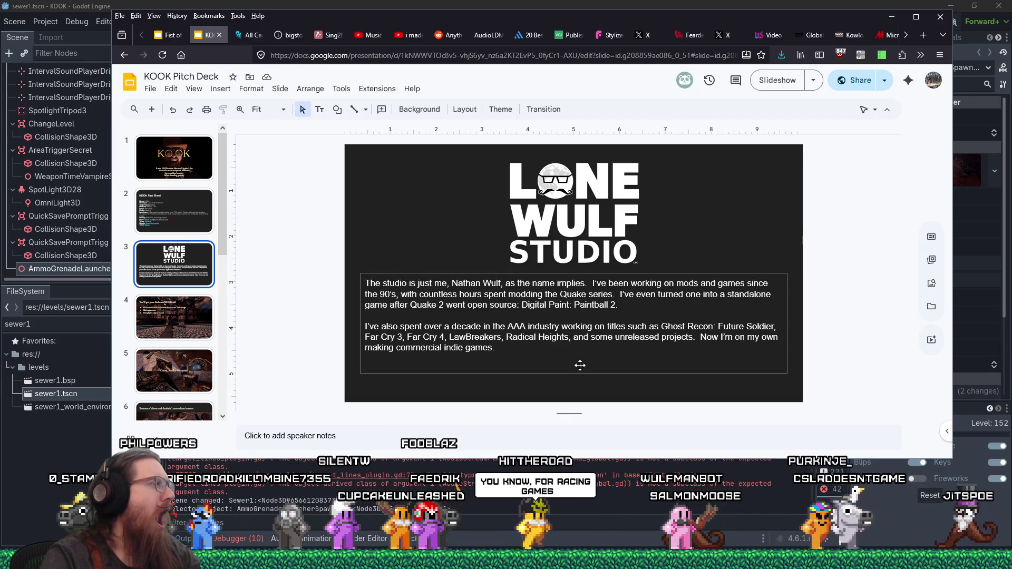
Step: View slide 4, 'You'll get your kicks on KOOK 66!', leaving its title unedited, then return to Godot
{"action": "left_click", "coordinate": [168, 318]}
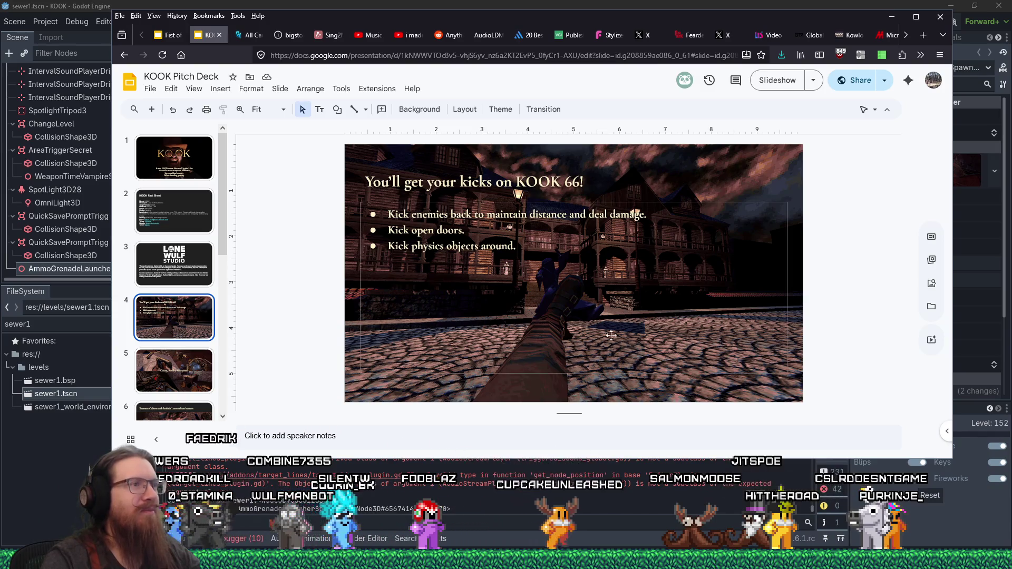
{"action": "double_click", "coordinate": [555, 179]}
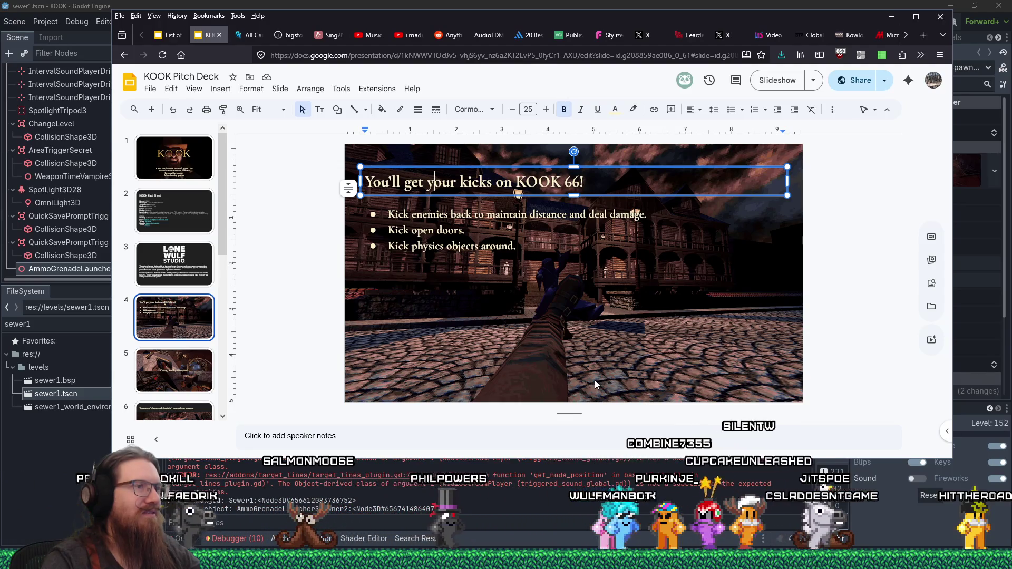
{"action": "left_click", "coordinate": [327, 302]}
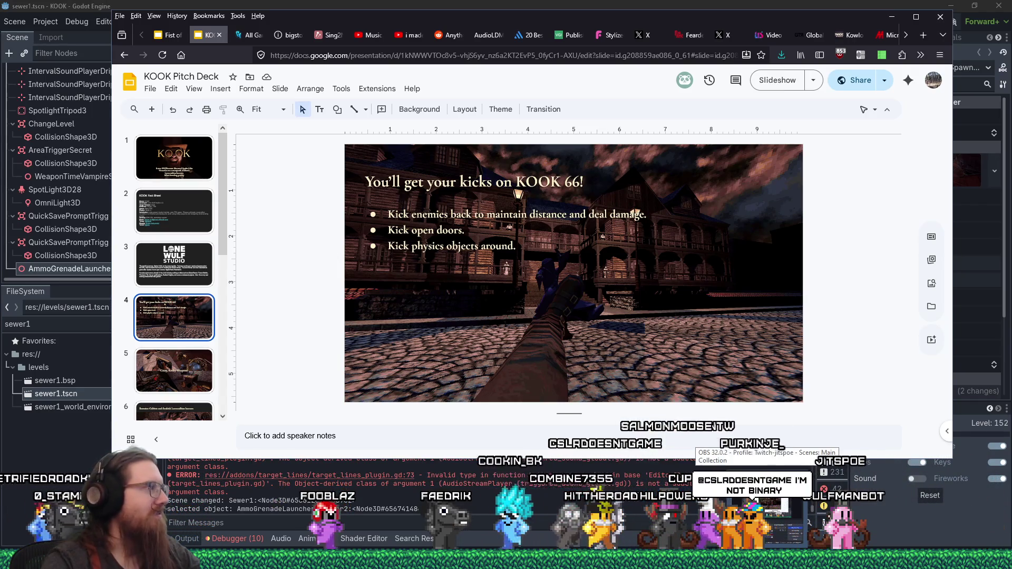
{"action": "left_click", "coordinate": [565, 4]}
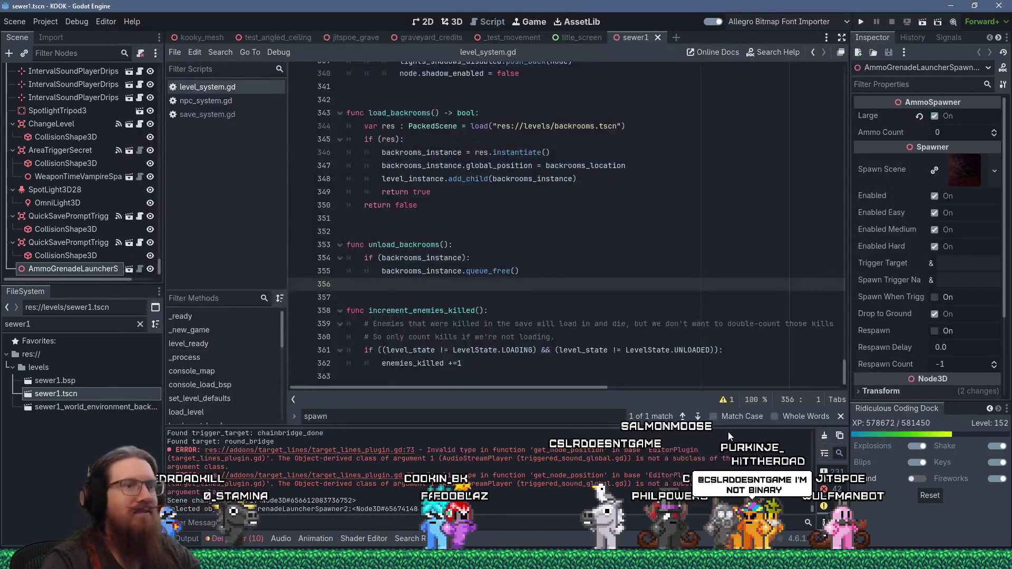
Step: Run the KOOK project in debug, then bring the KOOK Pitch Deck back in front
{"action": "left_click", "coordinate": [860, 22]}
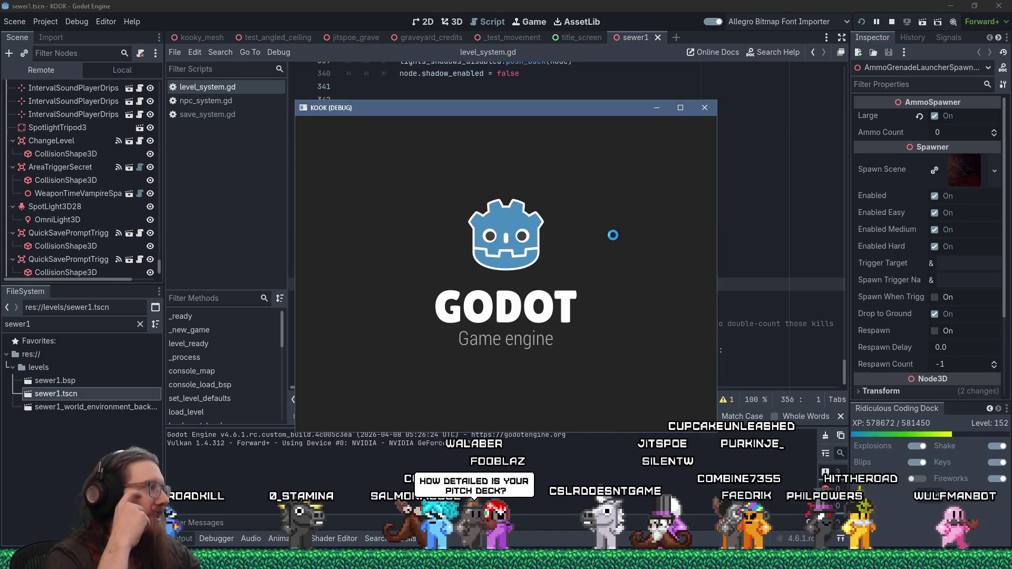
{"action": "key", "text": "alt+Tab"}
{"action": "key", "text": "Tab"}
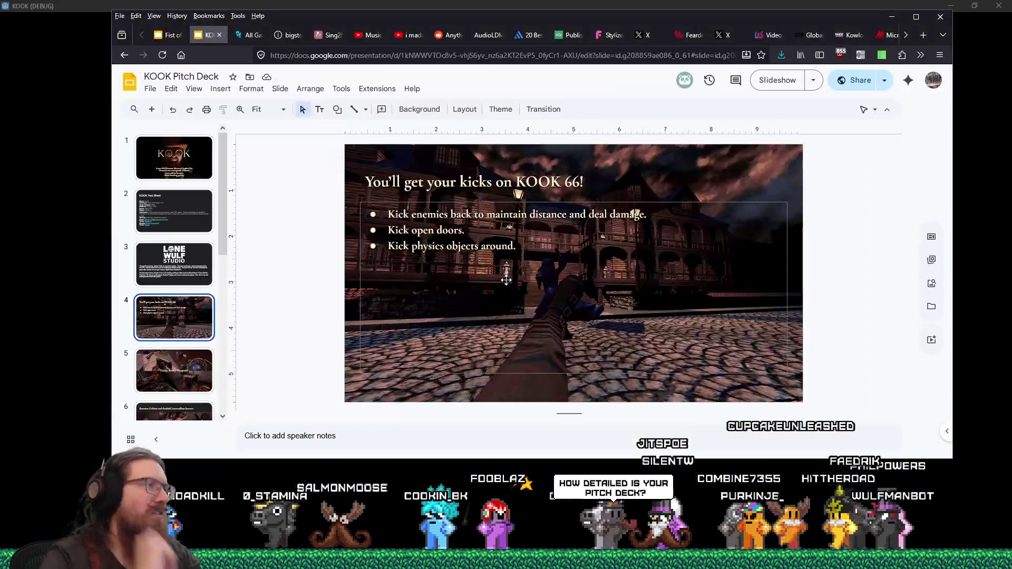
Step: Page through slides 6 to 9: enemies, bosses, Mind-Bending Gravity and modern rendering
{"action": "scroll", "coordinate": [395, 309], "scroll_direction": "down", "scroll_amount": 1}
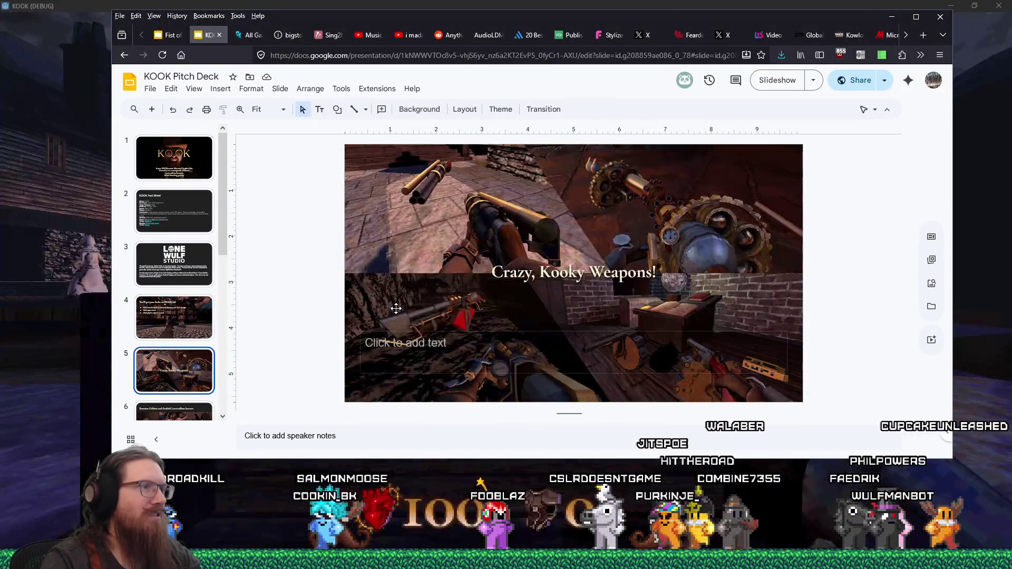
{"action": "key", "text": "alt+Tab"}
{"action": "key", "text": "alt+Tab"}
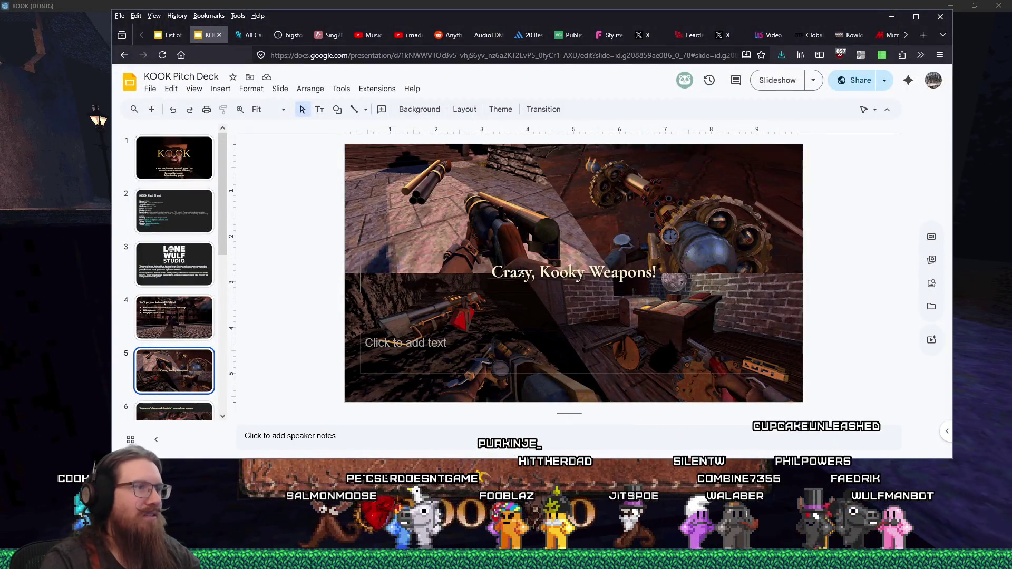
{"action": "scroll", "coordinate": [221, 263], "scroll_direction": "down", "scroll_amount": 1}
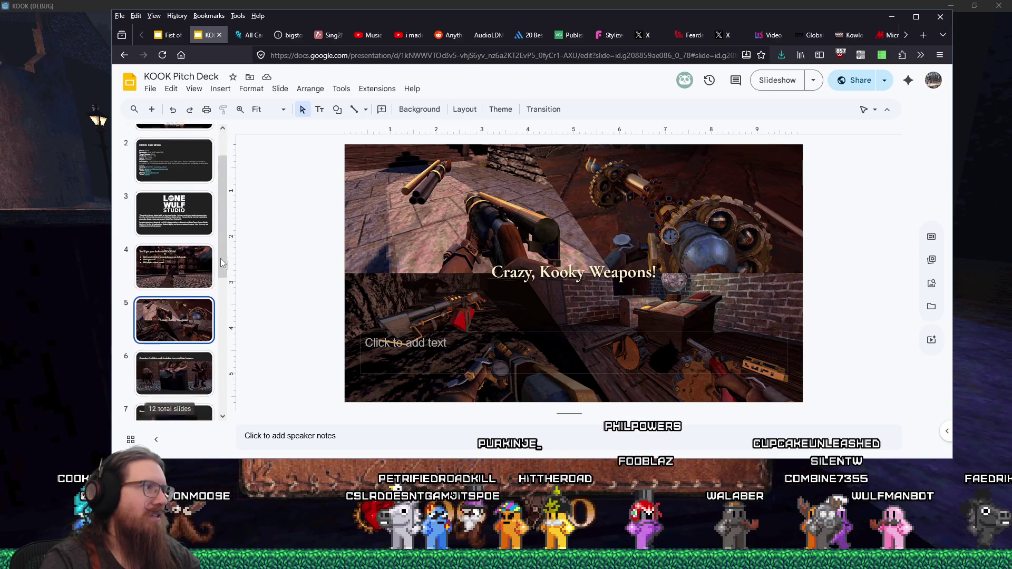
{"action": "scroll", "coordinate": [221, 263], "scroll_direction": "down", "scroll_amount": 1}
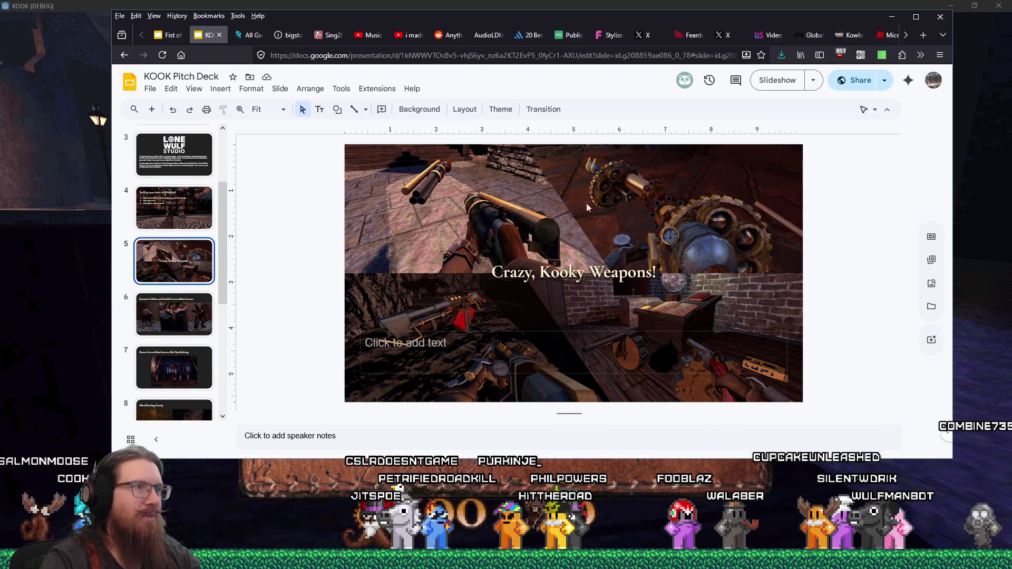
{"action": "left_click", "coordinate": [185, 325]}
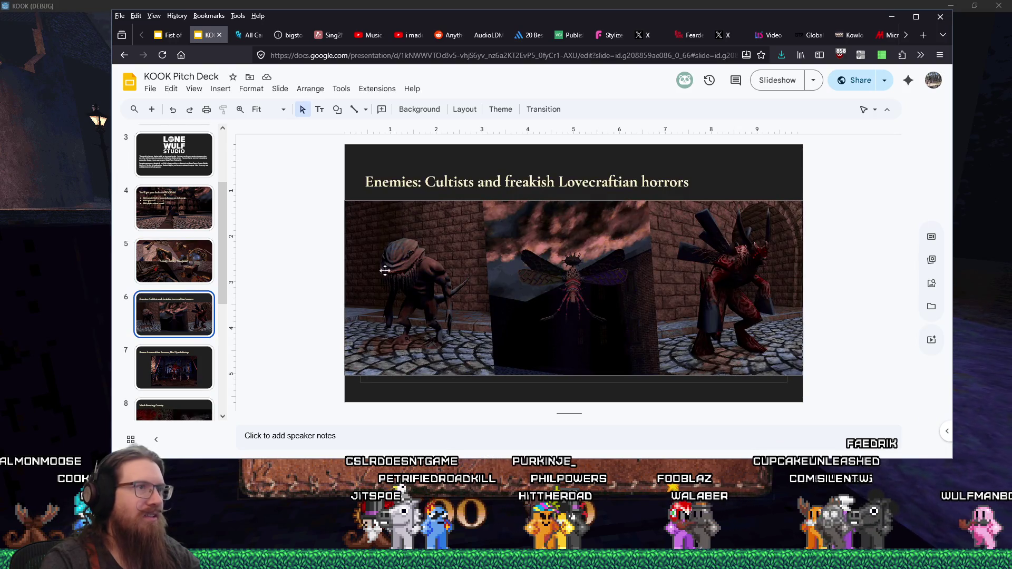
{"action": "left_click", "coordinate": [195, 349]}
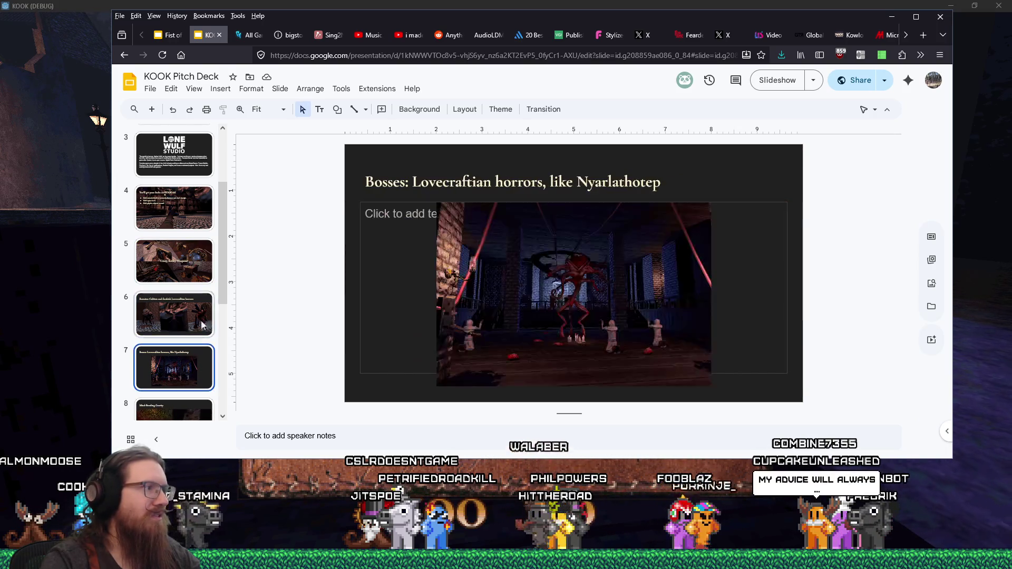
{"action": "left_click_drag", "start_coordinate": [224, 273], "coordinate": [211, 328]}
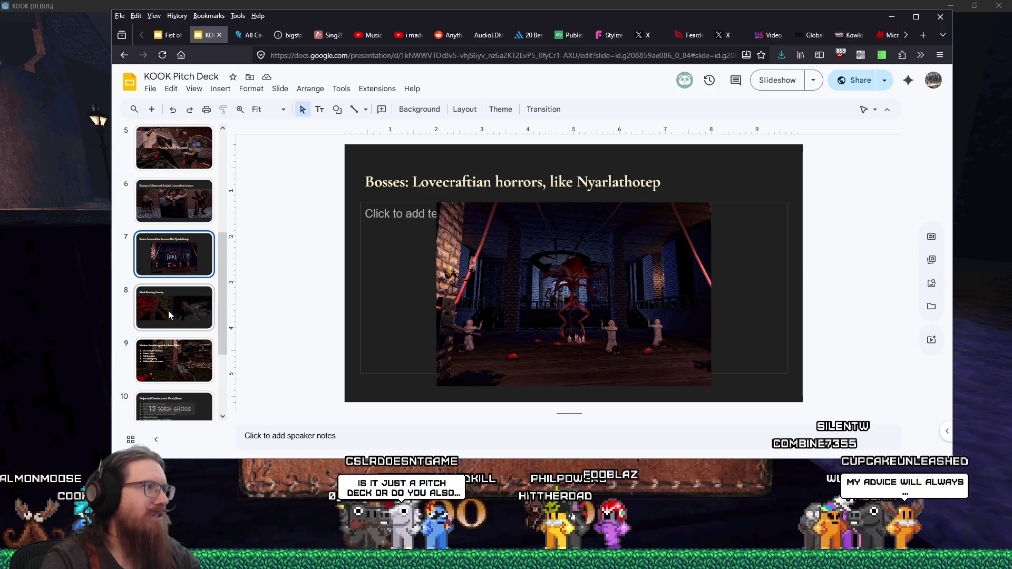
{"action": "left_click", "coordinate": [168, 311]}
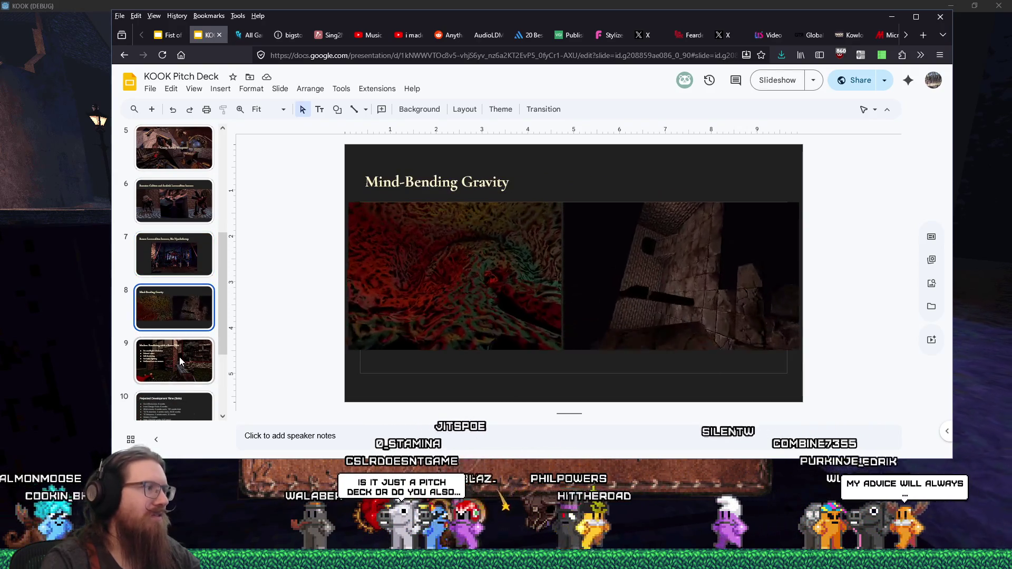
{"action": "left_click", "coordinate": [180, 358]}
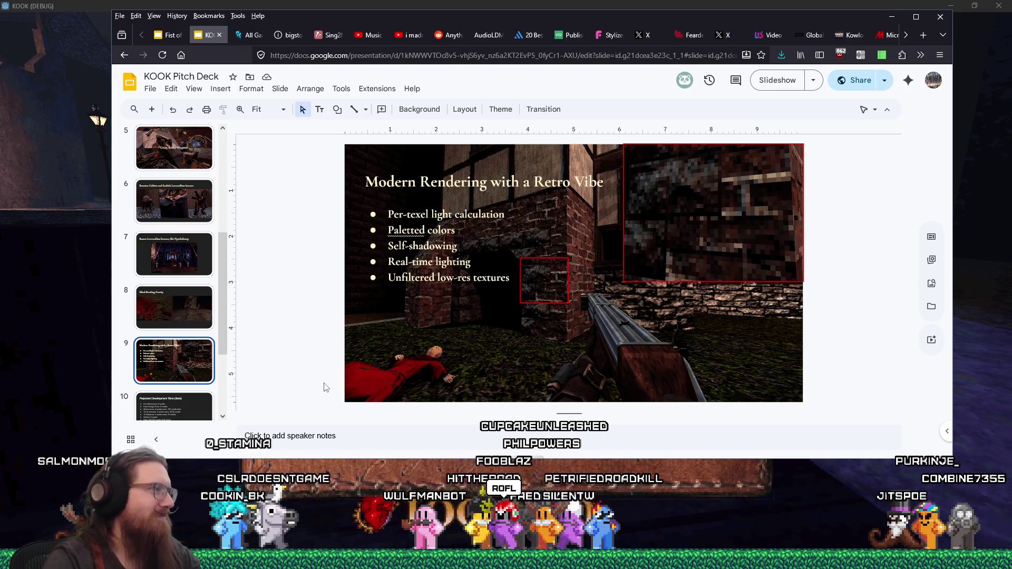
Step: Scroll the filmstrip and open slide 10, Projected Development Time (Solo)
{"action": "scroll", "coordinate": [220, 384], "scroll_direction": "down", "scroll_amount": 3}
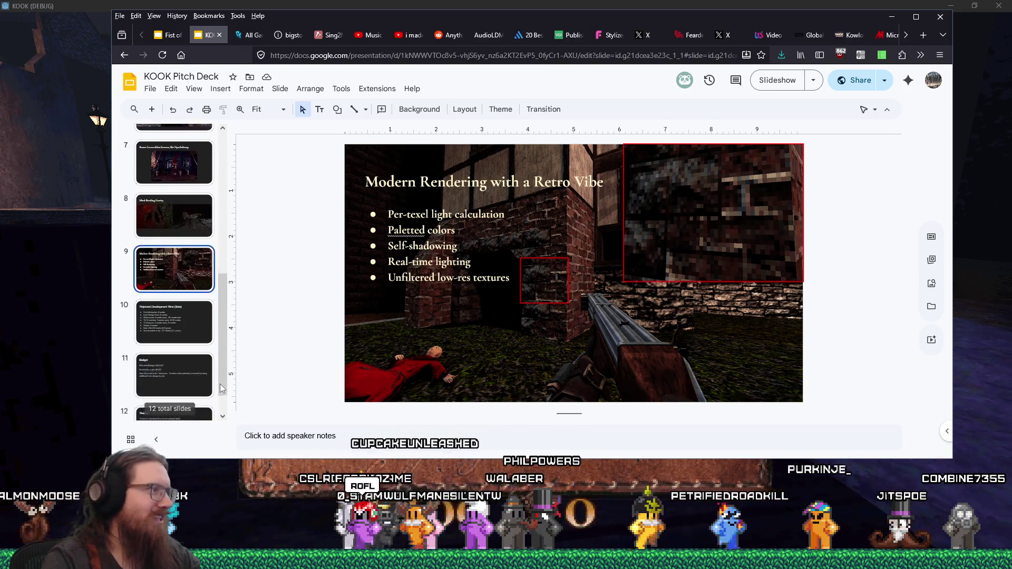
{"action": "left_click_drag", "start_coordinate": [220, 400], "coordinate": [221, 378]}
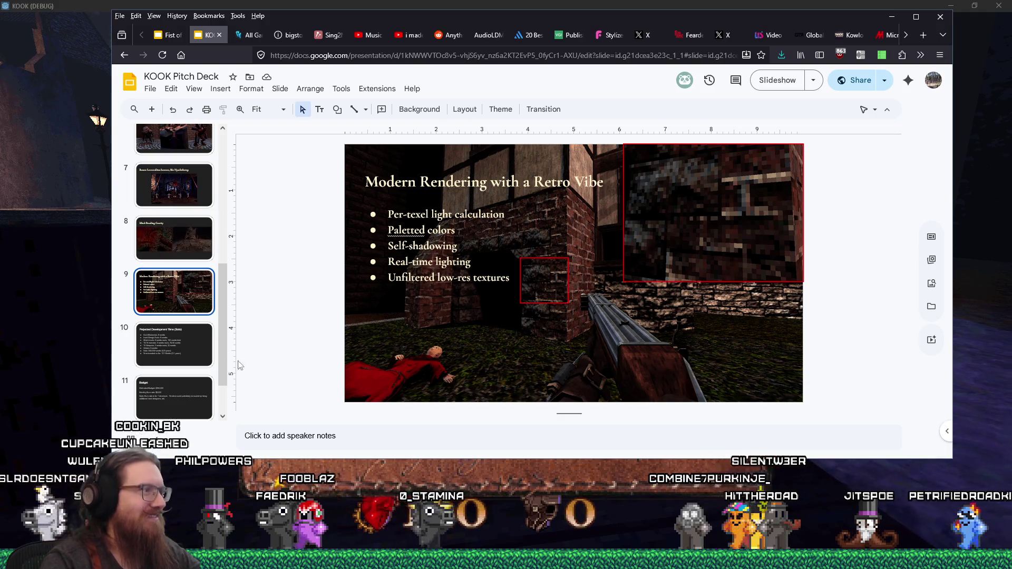
{"action": "left_click", "coordinate": [196, 357]}
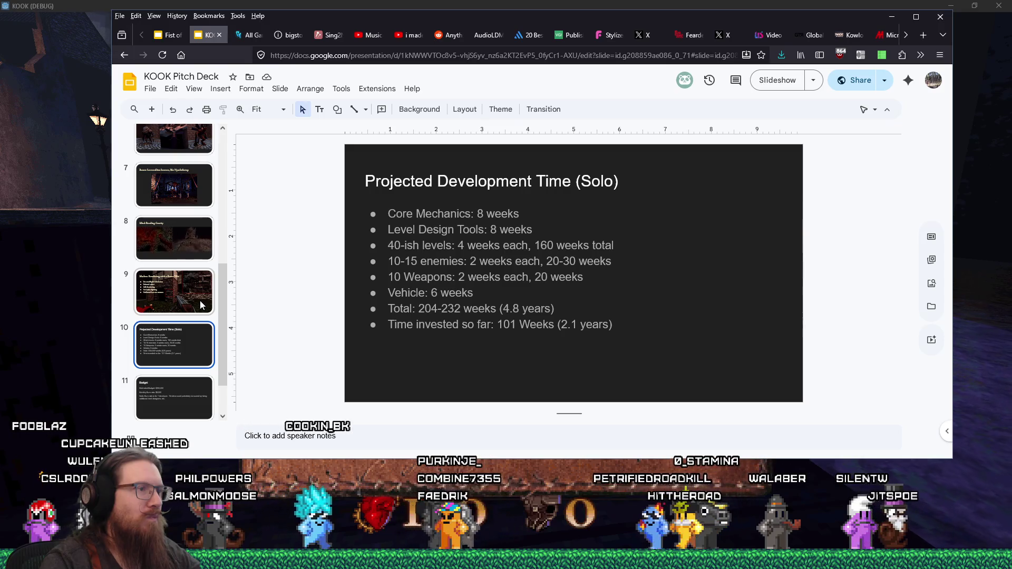
Step: Select the 101 weeks figure, then bring up the Run prompt to launch calc
{"action": "double_click", "coordinate": [515, 324]}
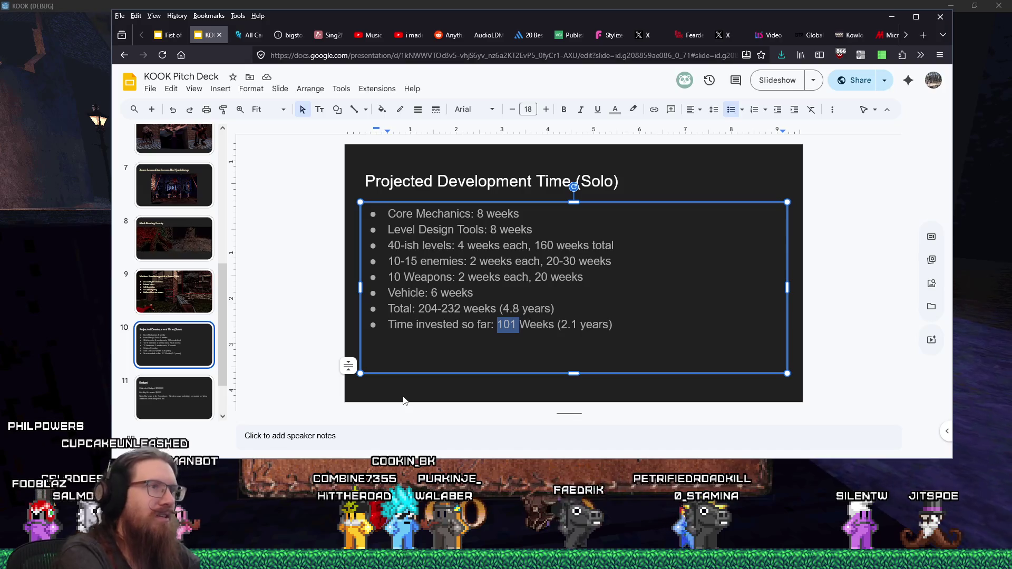
{"action": "key", "text": "super+r"}
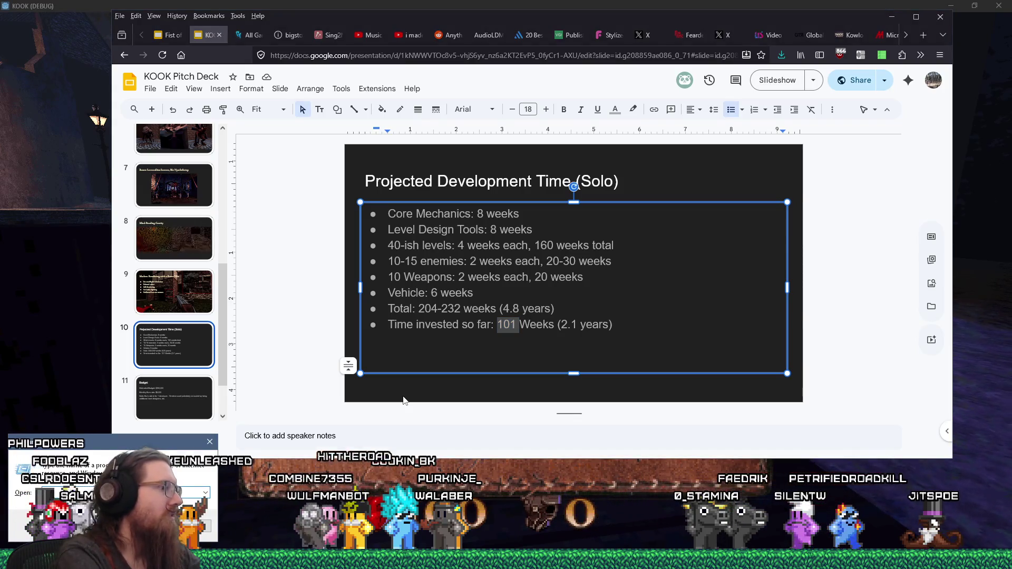
{"action": "key", "text": "Escape"}
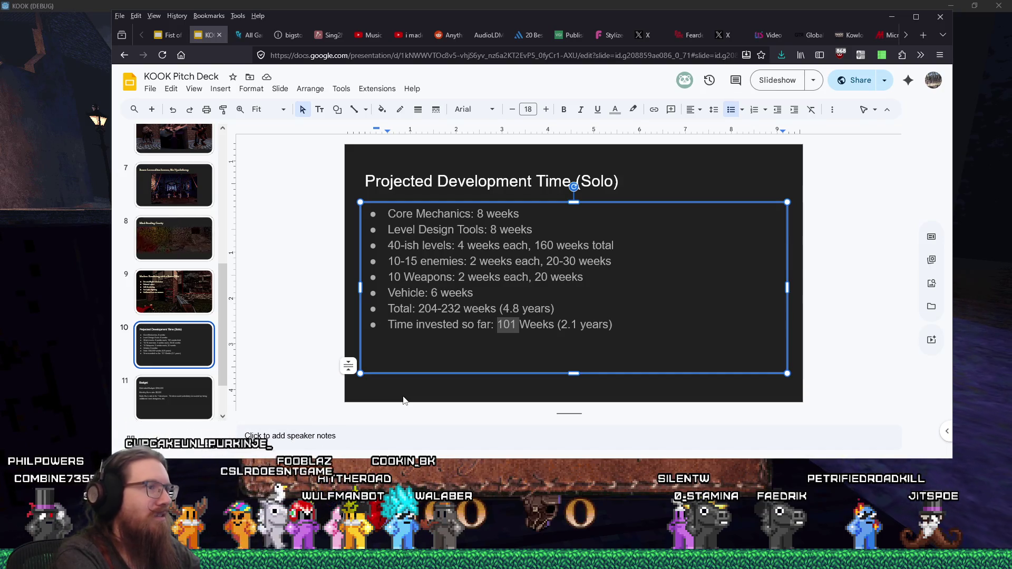
{"action": "key", "text": "super+r"}
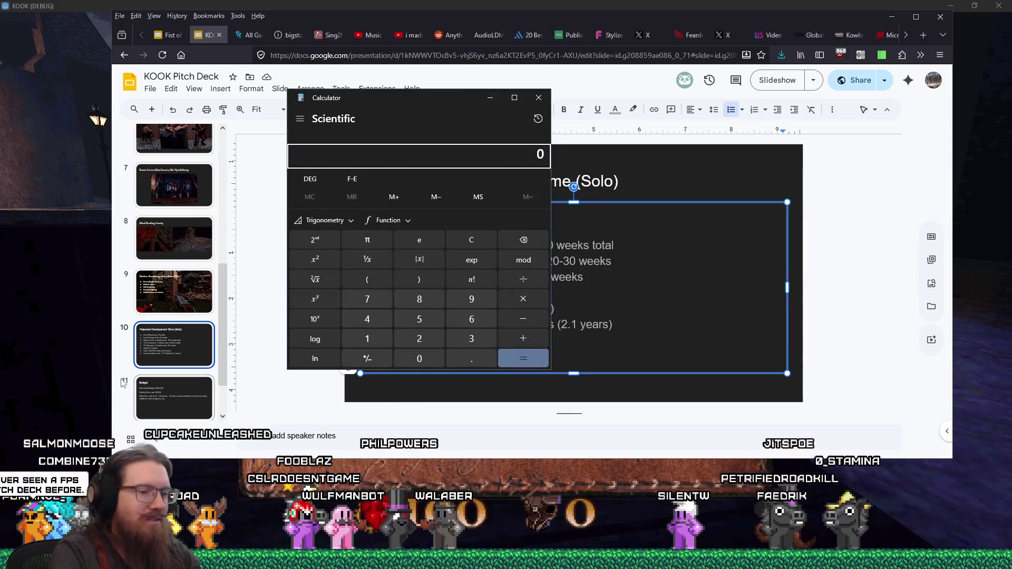
Step: Compute 613 ÷ 5 = 122.6 in Calculator and move it aside
{"action": "type", "text": "61"}
{"action": "type", "text": "3"}
{"action": "type", "text": "/5"}
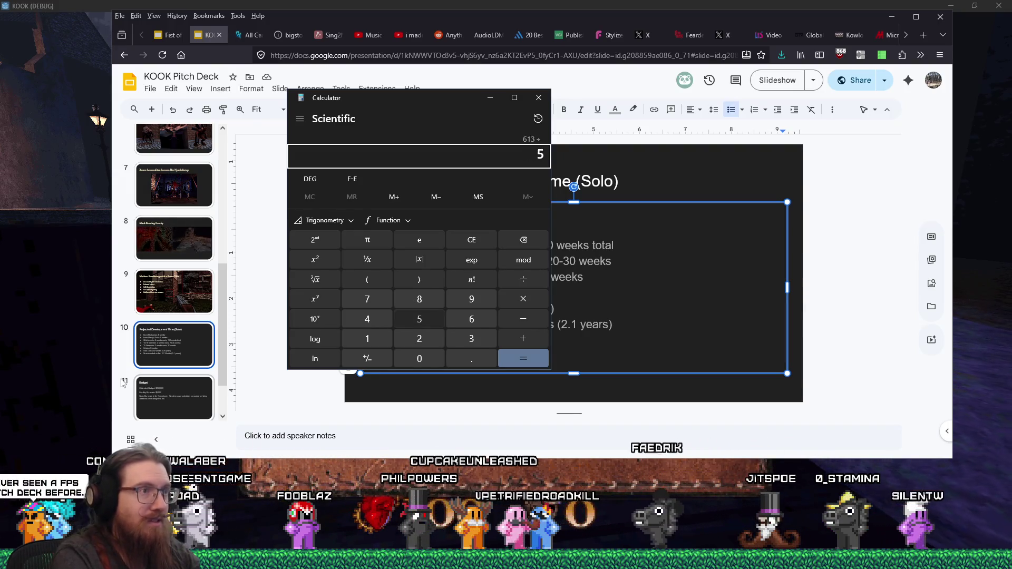
{"action": "key", "text": "Return"}
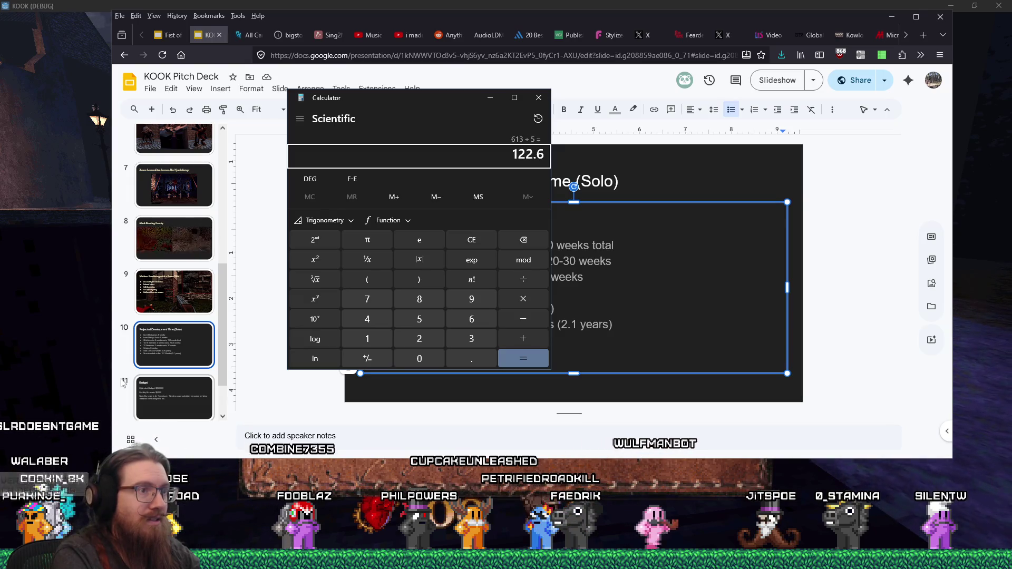
{"action": "mouse_move", "coordinate": [421, 108]}
{"action": "left_mouse_down"}
{"action": "mouse_move", "coordinate": [886, 117]}
{"action": "mouse_move", "coordinate": [779, 114]}
{"action": "left_mouse_up"}
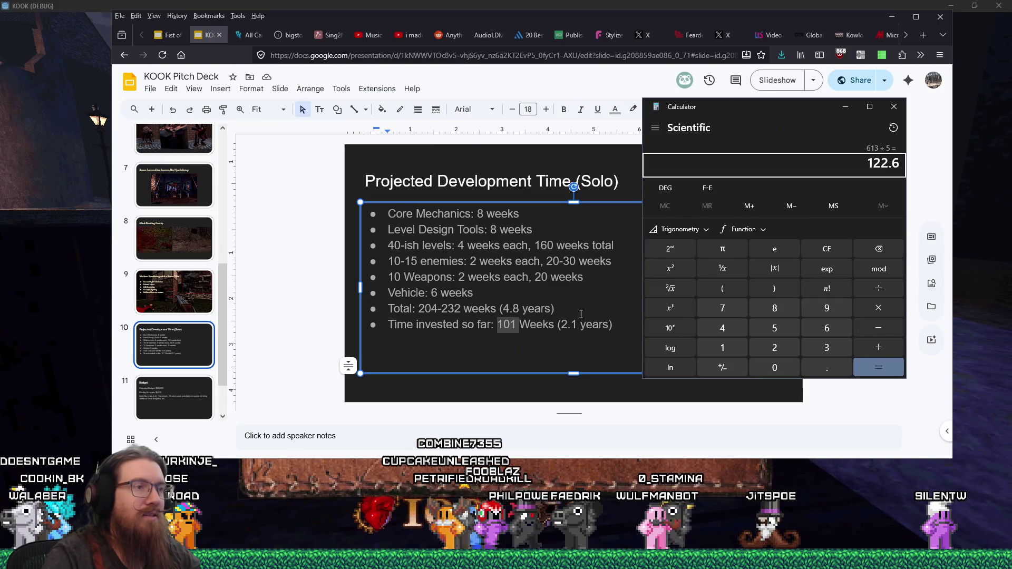
Step: Select the '01' digits of '101' in the slide's time-invested bullet
{"action": "left_click", "coordinate": [509, 324]}
{"action": "triple_click", "coordinate": [509, 324]}
{"action": "left_click", "coordinate": [509, 325]}
{"action": "left_click_drag", "start_coordinate": [502, 324], "coordinate": [516, 324]}
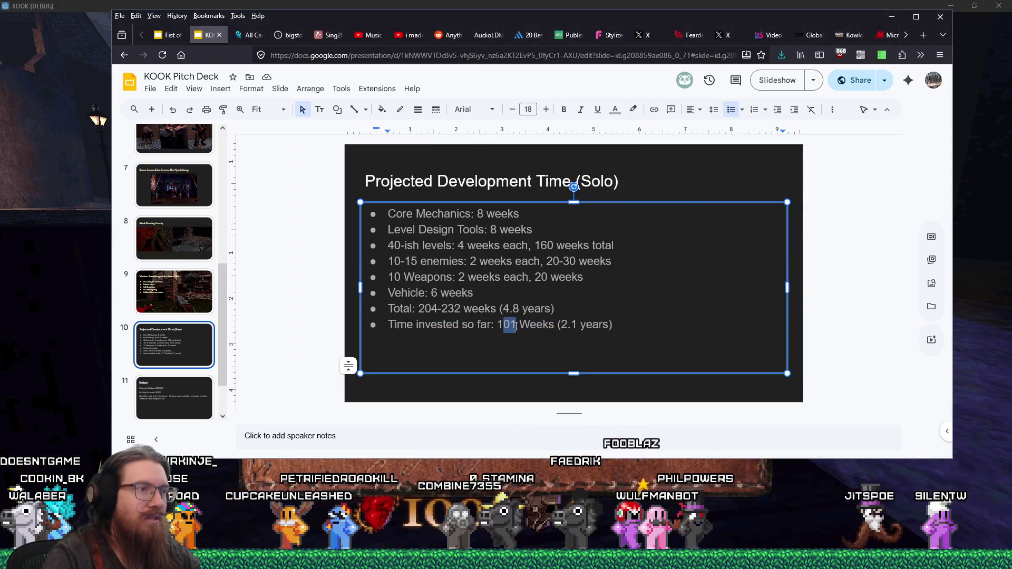
Step: Type 22 so the bullet reads 122 Weeks, then bring Calculator and the Notepad windows up
{"action": "type", "text": "22"}
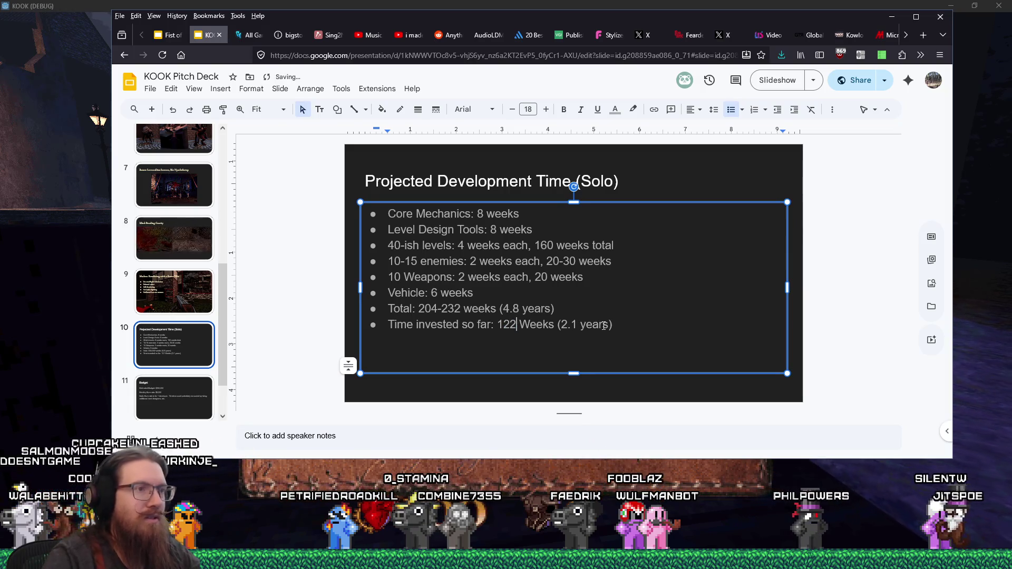
{"action": "key", "text": "alt+Tab"}
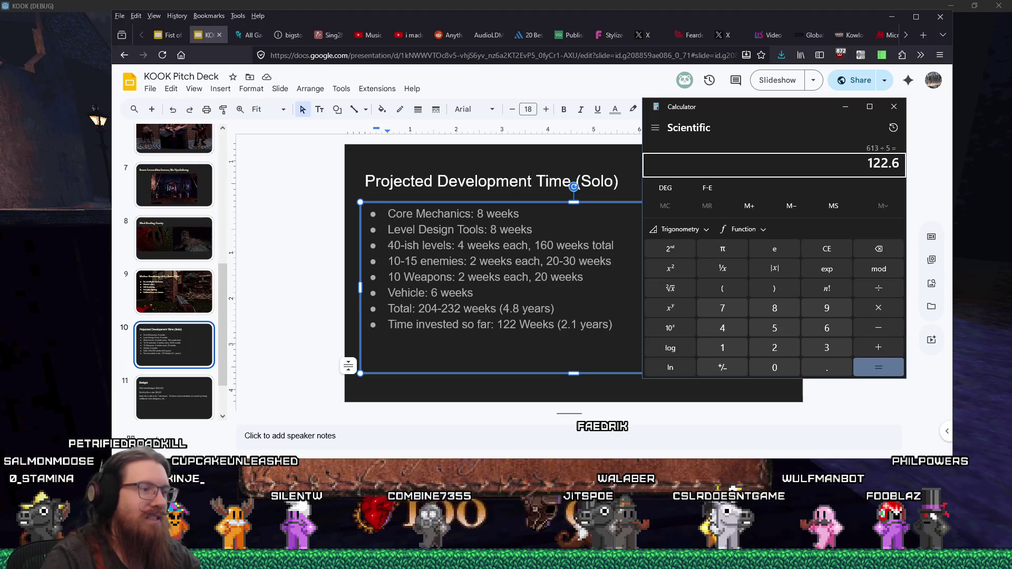
{"action": "left_click", "coordinate": [506, 559]}
Step: Review the kook_todo.txt time-tracking notes down to the Enemies estimates, then return to level_system.gd in Godot
{"action": "left_click", "coordinate": [253, 508]}
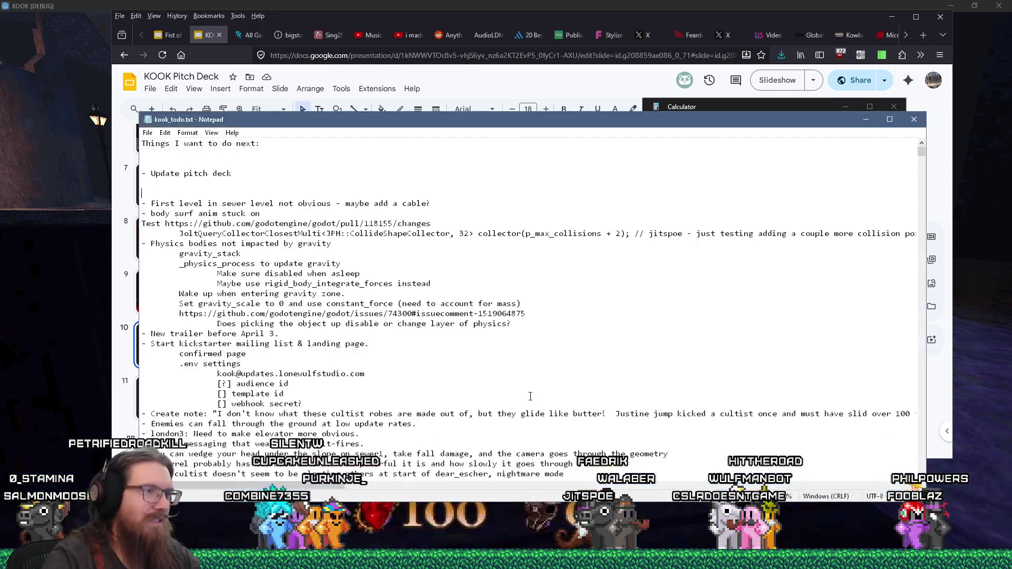
{"action": "mouse_move", "coordinate": [922, 150]}
{"action": "left_mouse_down"}
{"action": "mouse_move", "coordinate": [878, 372]}
{"action": "mouse_move", "coordinate": [879, 266]}
{"action": "left_mouse_up"}
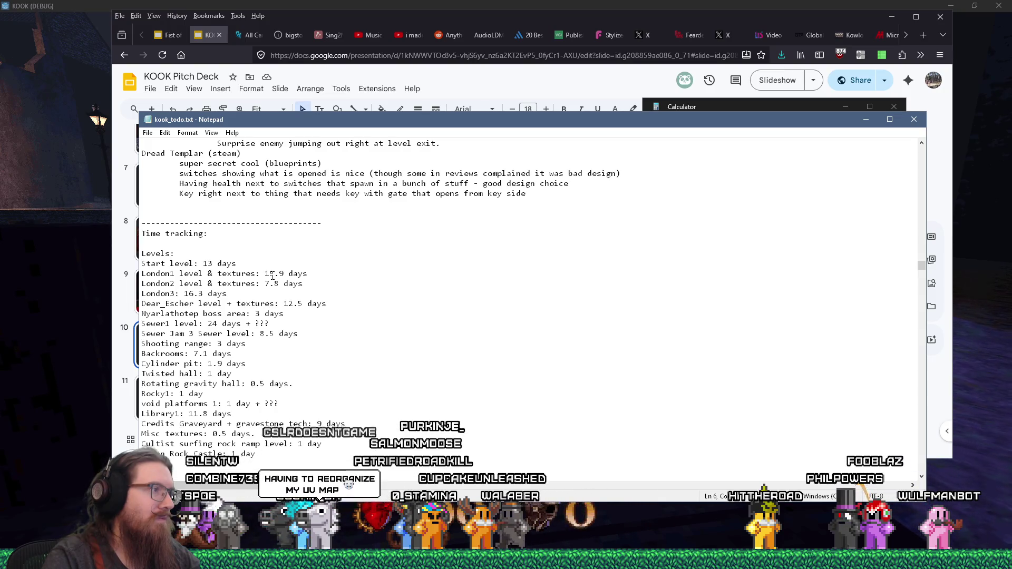
{"action": "mouse_move", "coordinate": [310, 124]}
{"action": "left_mouse_down"}
{"action": "mouse_move", "coordinate": [445, 140]}
{"action": "mouse_move", "coordinate": [443, 258]}
{"action": "mouse_move", "coordinate": [398, 307]}
{"action": "left_mouse_up"}
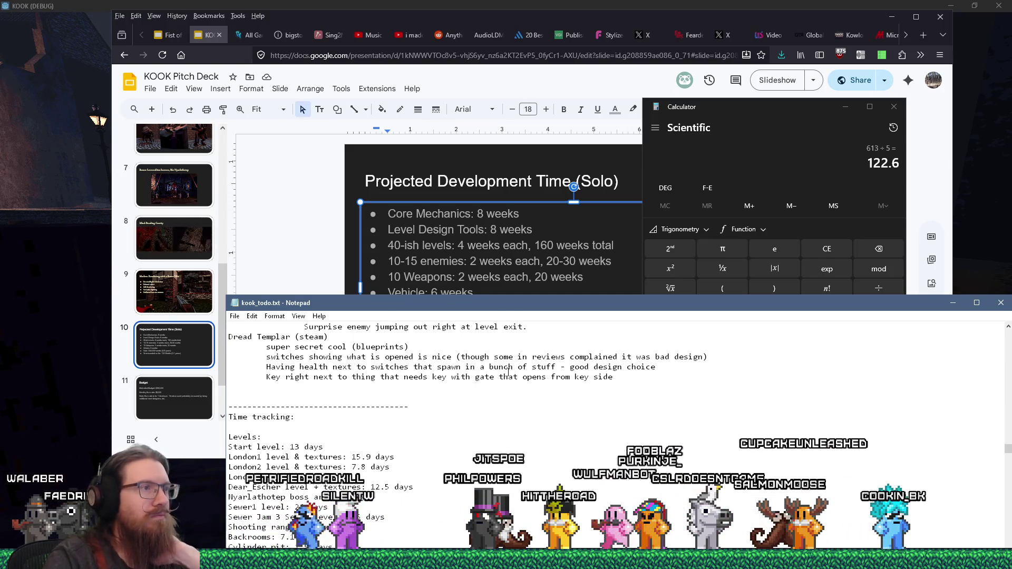
{"action": "scroll", "coordinate": [499, 373], "scroll_direction": "down", "scroll_amount": 5}
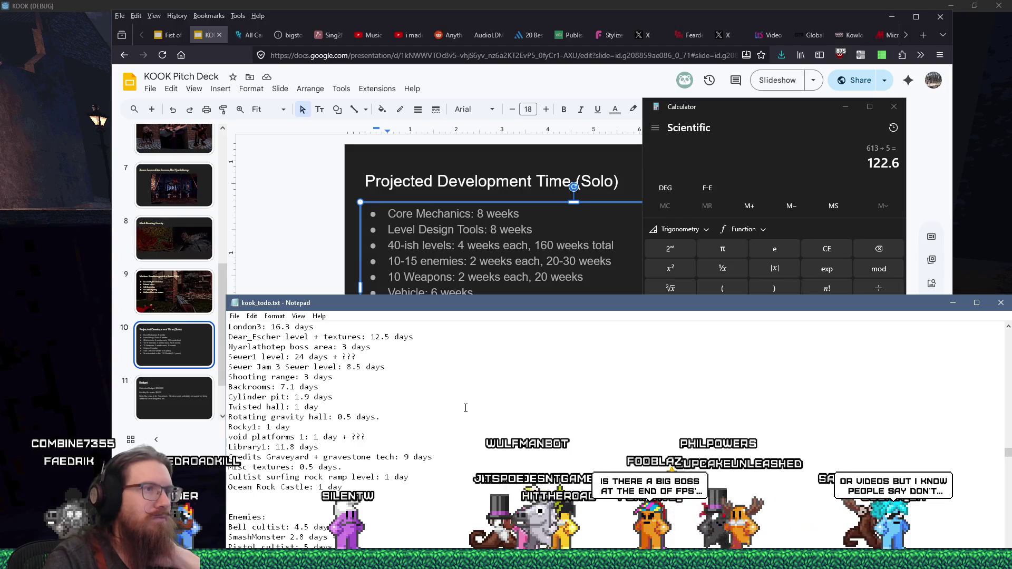
{"action": "scroll", "coordinate": [465, 407], "scroll_direction": "down", "scroll_amount": 4}
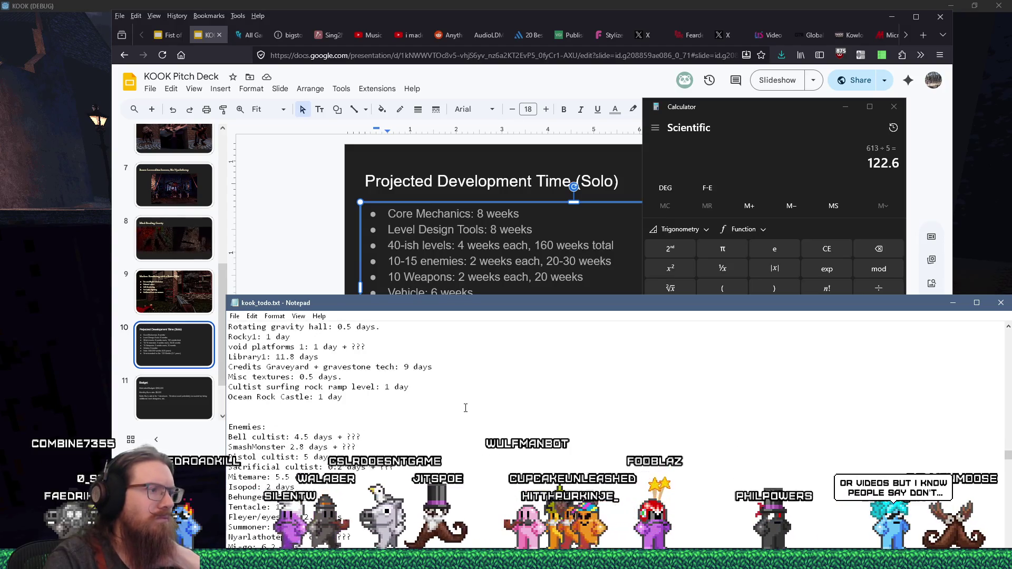
{"action": "scroll", "coordinate": [466, 408], "scroll_direction": "down", "scroll_amount": 1}
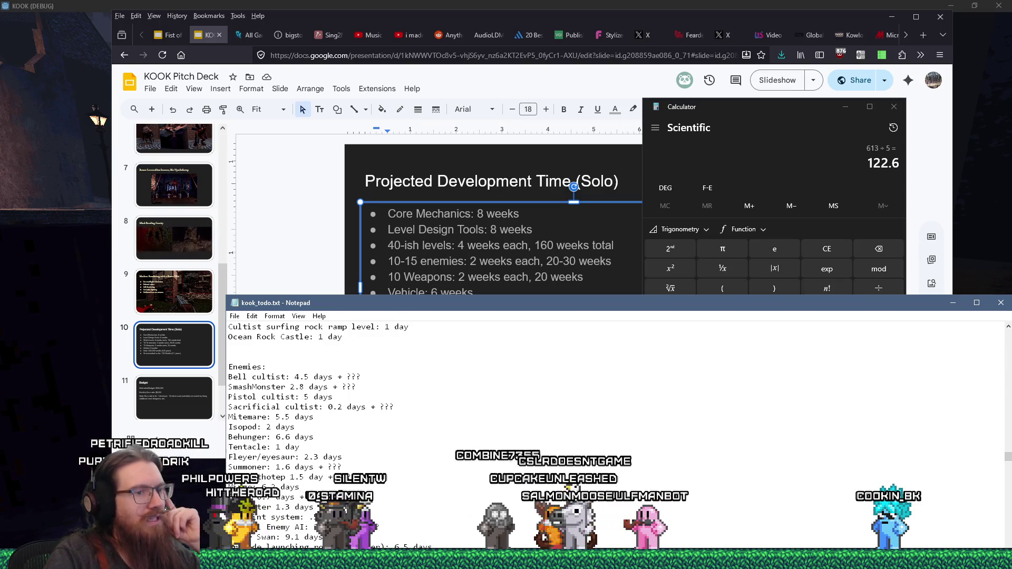
{"action": "key", "text": "alt+Tab"}
{"action": "left_click", "coordinate": [699, 236]}
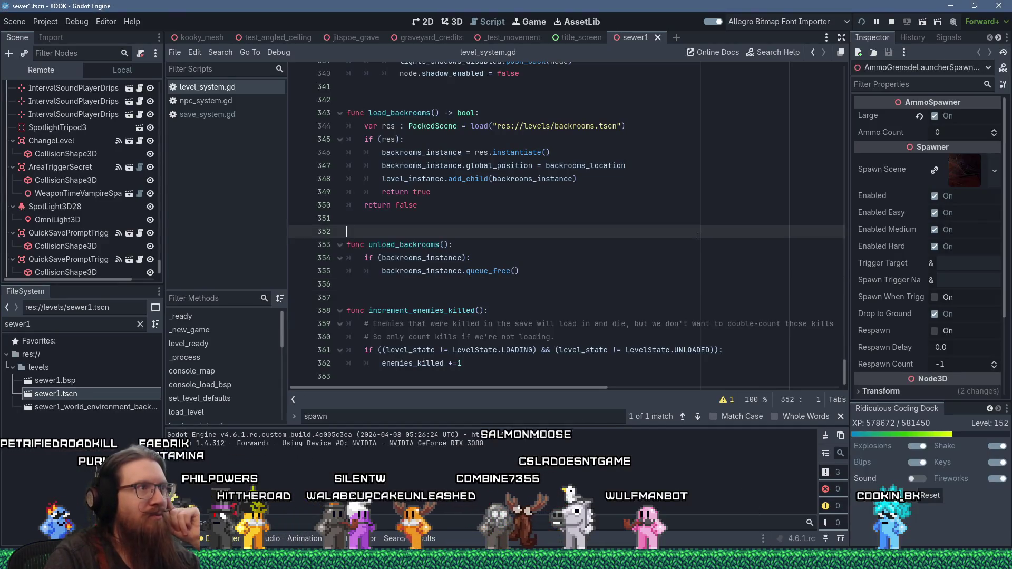
Step: Search Godot's help for 'character' and select the CharacterBody3D class in the results
{"action": "left_click", "coordinate": [614, 135]}
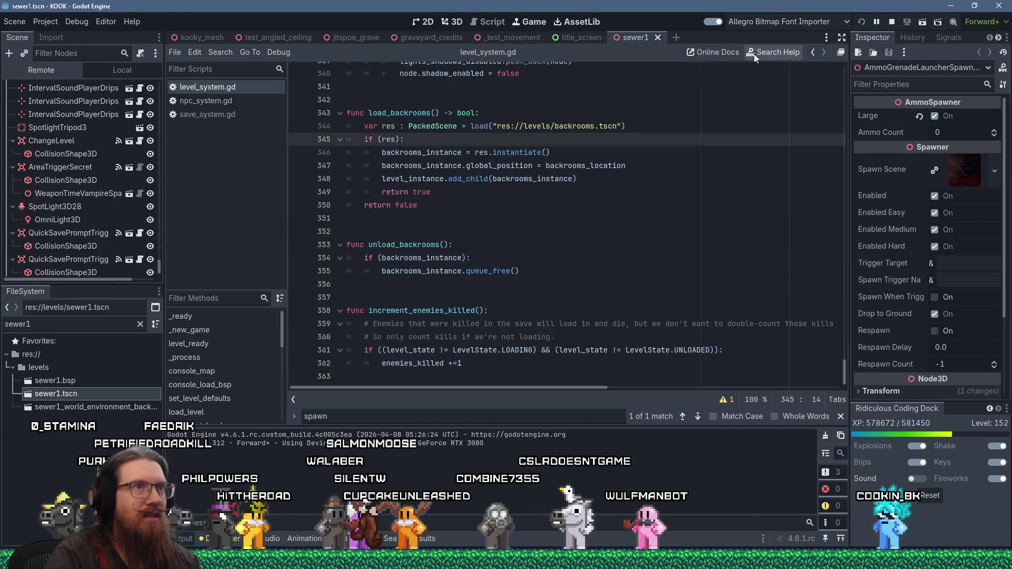
{"action": "left_click", "coordinate": [754, 52]}
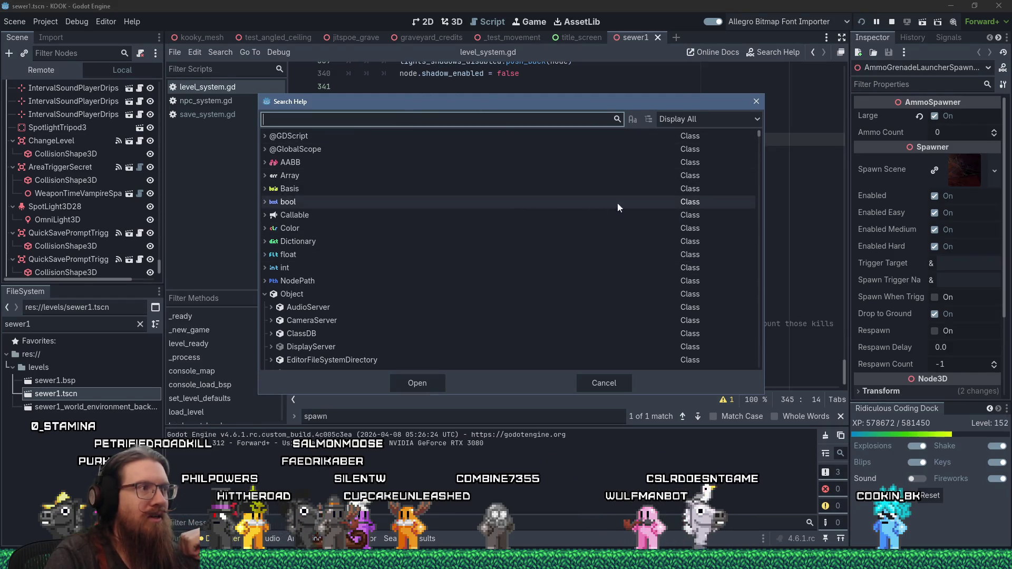
{"action": "left_click_drag", "start_coordinate": [759, 142], "coordinate": [758, 152]}
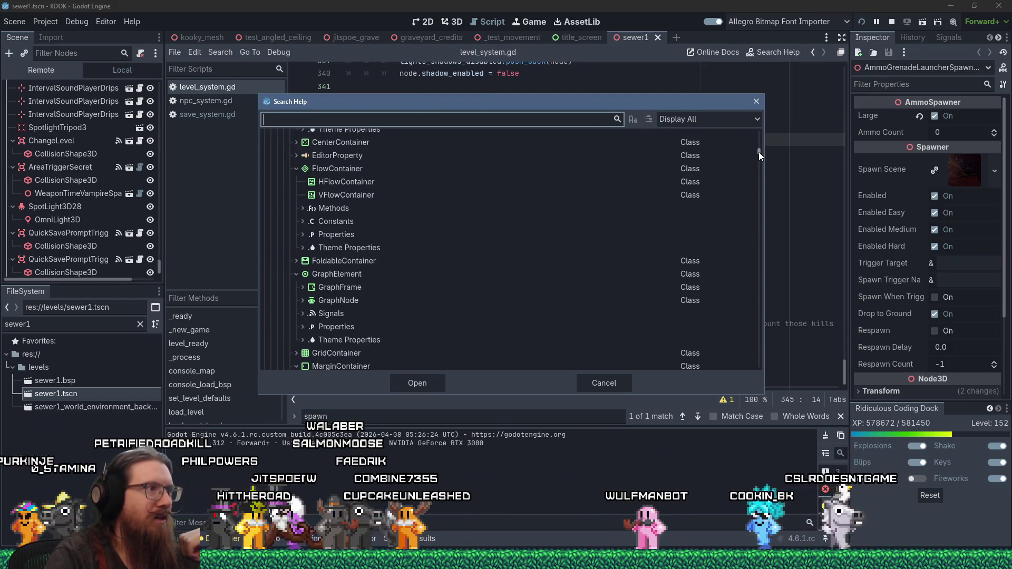
{"action": "scroll", "coordinate": [556, 291], "scroll_direction": "up", "scroll_amount": 3}
{"action": "scroll", "coordinate": [549, 279], "scroll_direction": "up", "scroll_amount": 15}
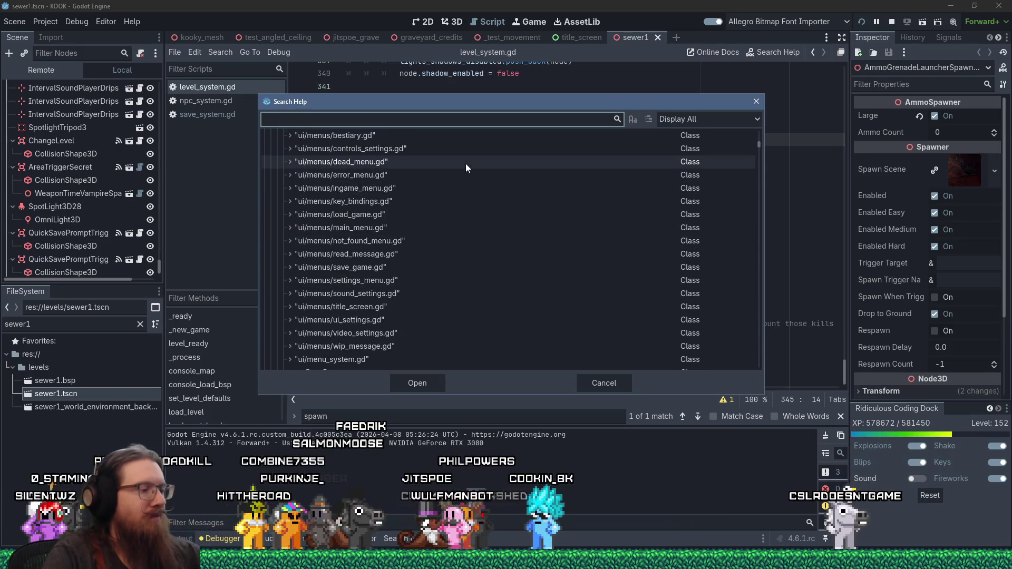
{"action": "type", "text": "character"}
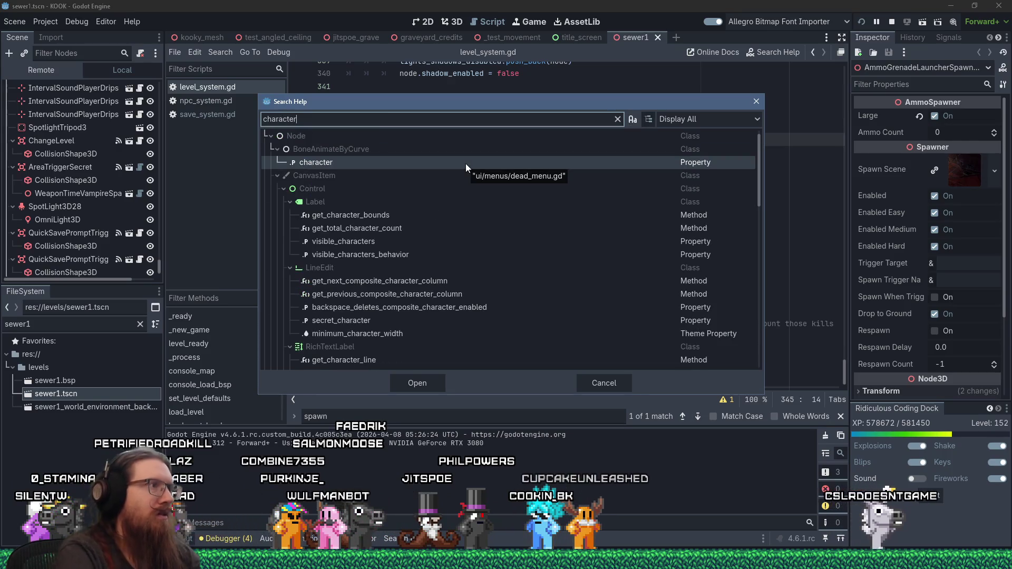
{"action": "scroll", "coordinate": [463, 292], "scroll_direction": "down", "scroll_amount": 5}
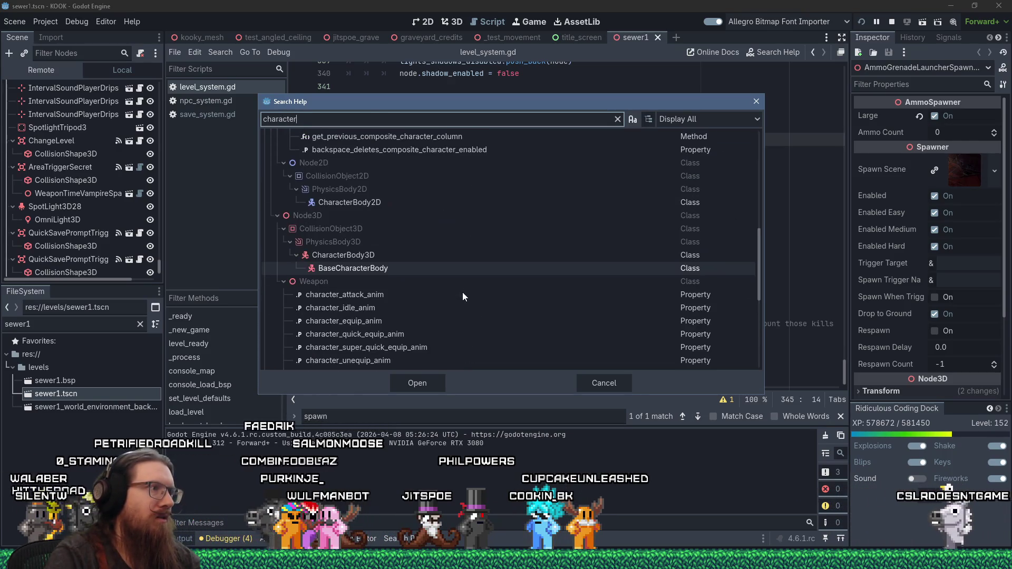
{"action": "left_click", "coordinate": [372, 255]}
Step: Open the CharacterBody3D class reference and read through its description
{"action": "double_click", "coordinate": [355, 255]}
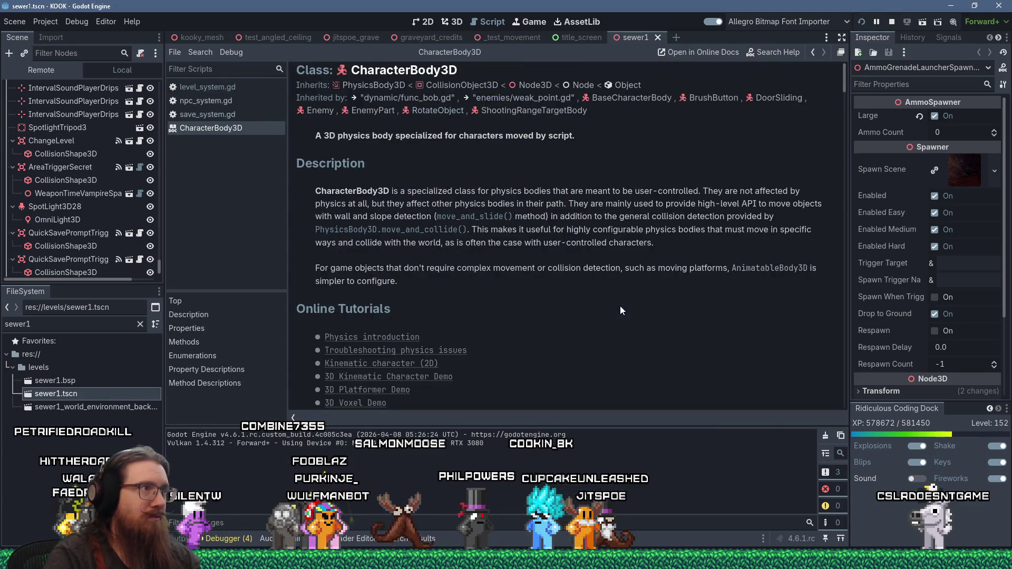
{"action": "scroll", "coordinate": [477, 257], "scroll_direction": "down", "scroll_amount": 5}
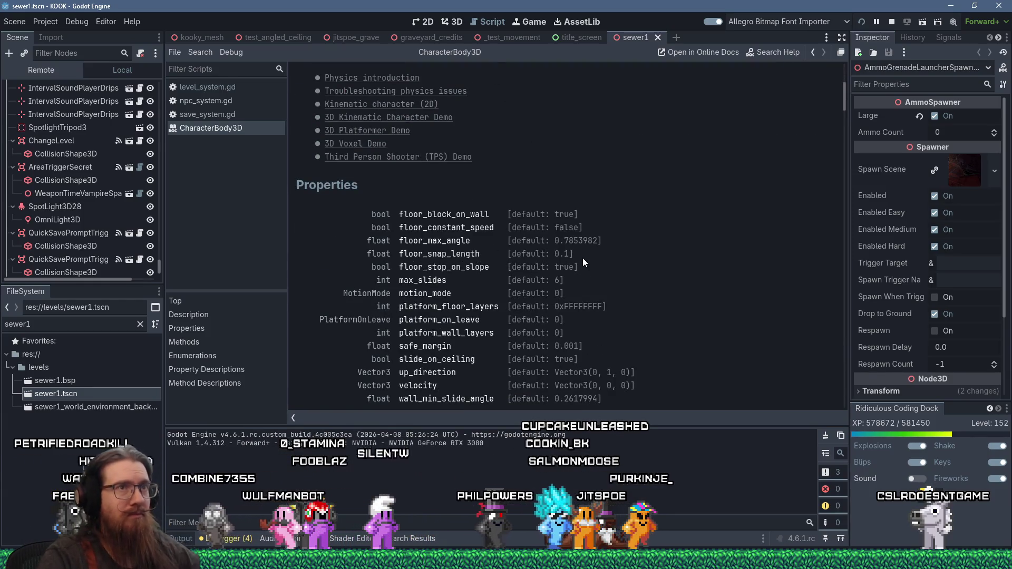
{"action": "scroll", "coordinate": [658, 252], "scroll_direction": "down", "scroll_amount": 4}
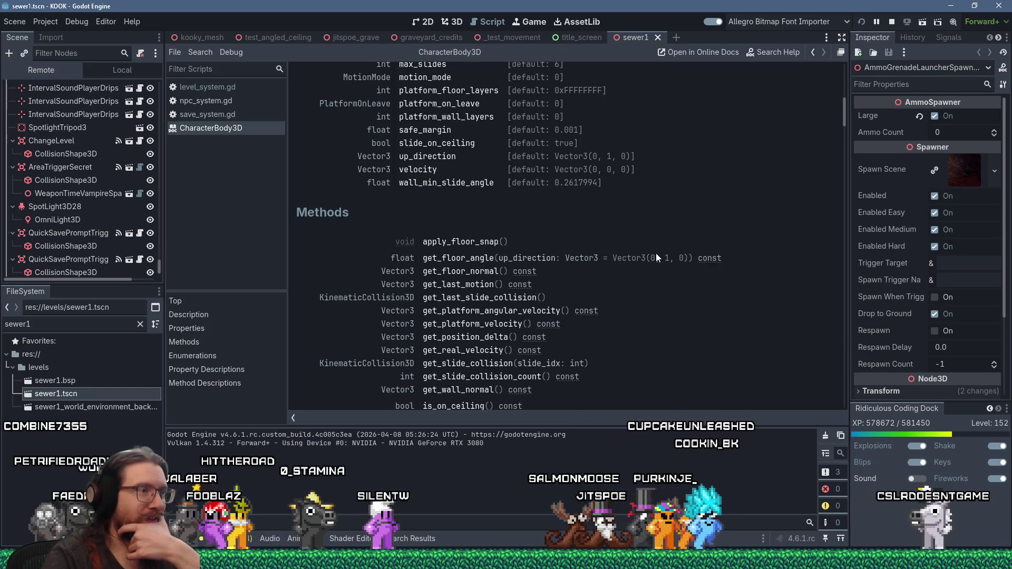
{"action": "scroll", "coordinate": [649, 255], "scroll_direction": "up", "scroll_amount": 6}
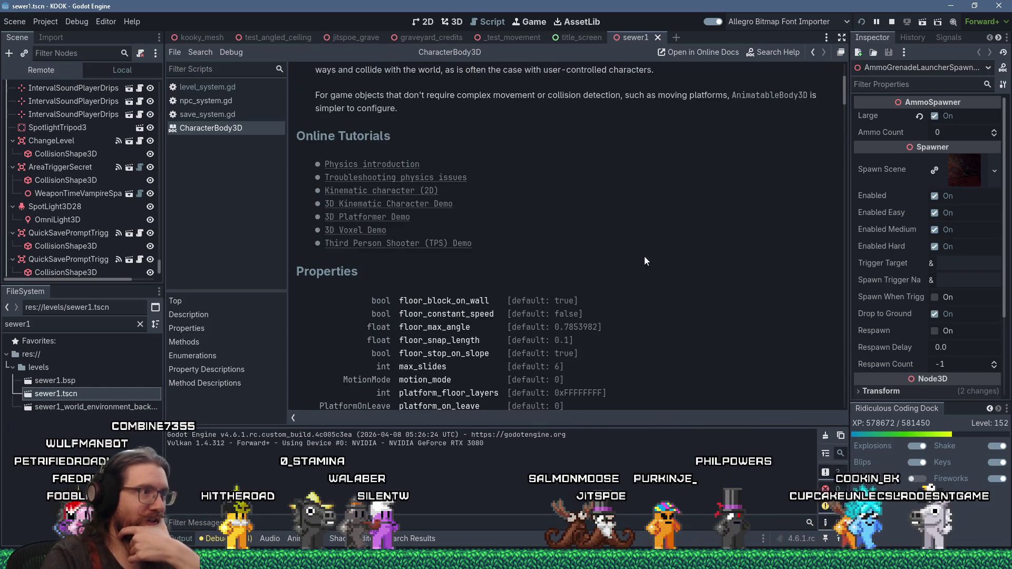
{"action": "scroll", "coordinate": [453, 250], "scroll_direction": "down", "scroll_amount": 5}
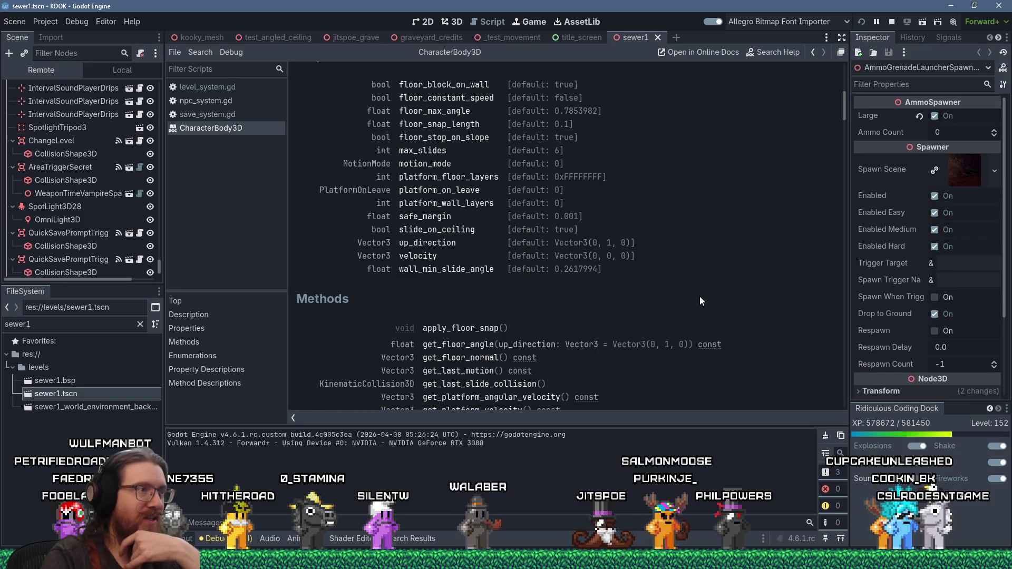
{"action": "scroll", "coordinate": [700, 298], "scroll_direction": "down", "scroll_amount": 5}
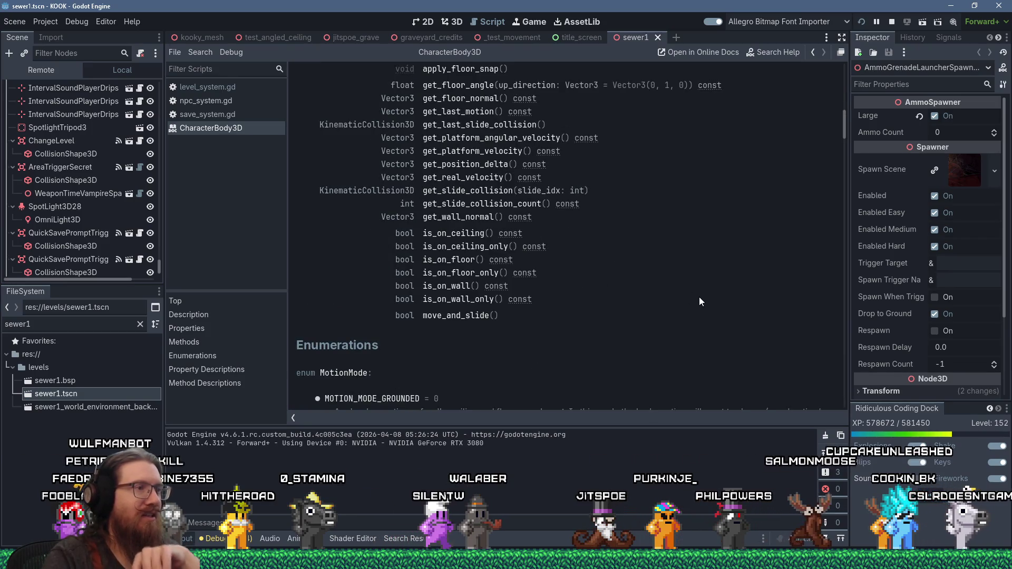
{"action": "scroll", "coordinate": [700, 298], "scroll_direction": "up", "scroll_amount": 2}
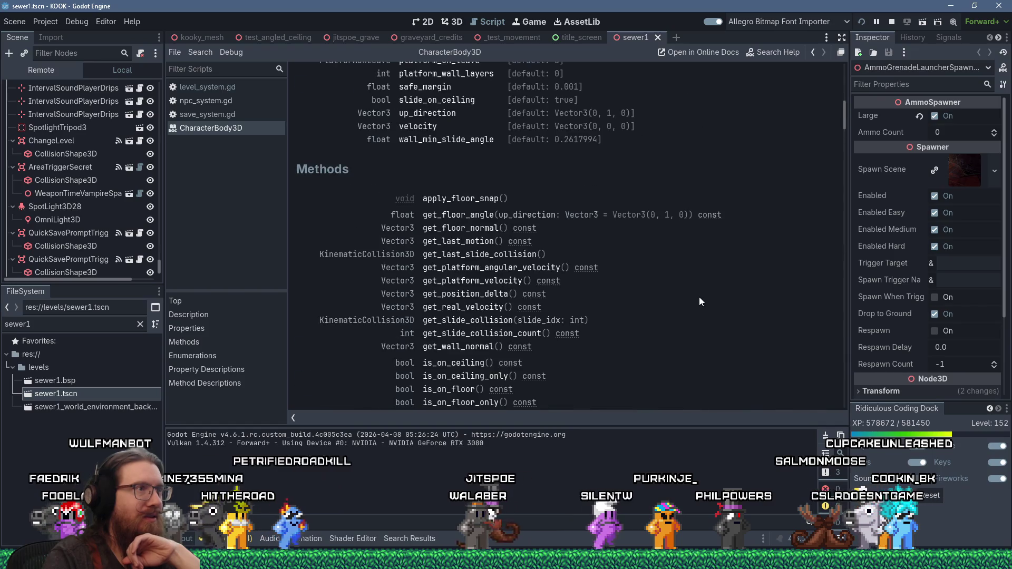
{"action": "scroll", "coordinate": [699, 298], "scroll_direction": "down", "scroll_amount": 5}
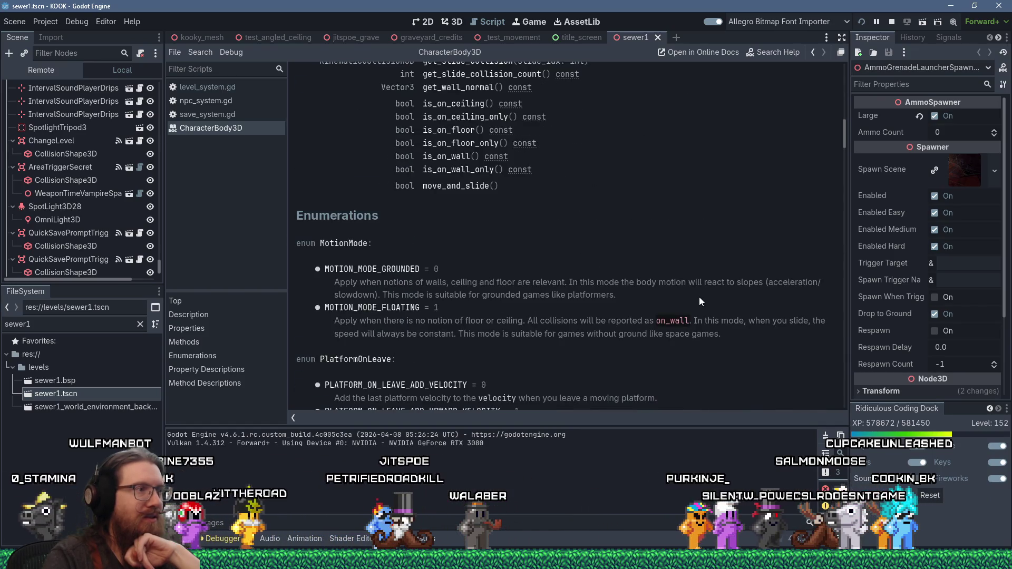
{"action": "scroll", "coordinate": [699, 298], "scroll_direction": "down", "scroll_amount": 10}
{"action": "scroll", "coordinate": [700, 297], "scroll_direction": "up", "scroll_amount": 15}
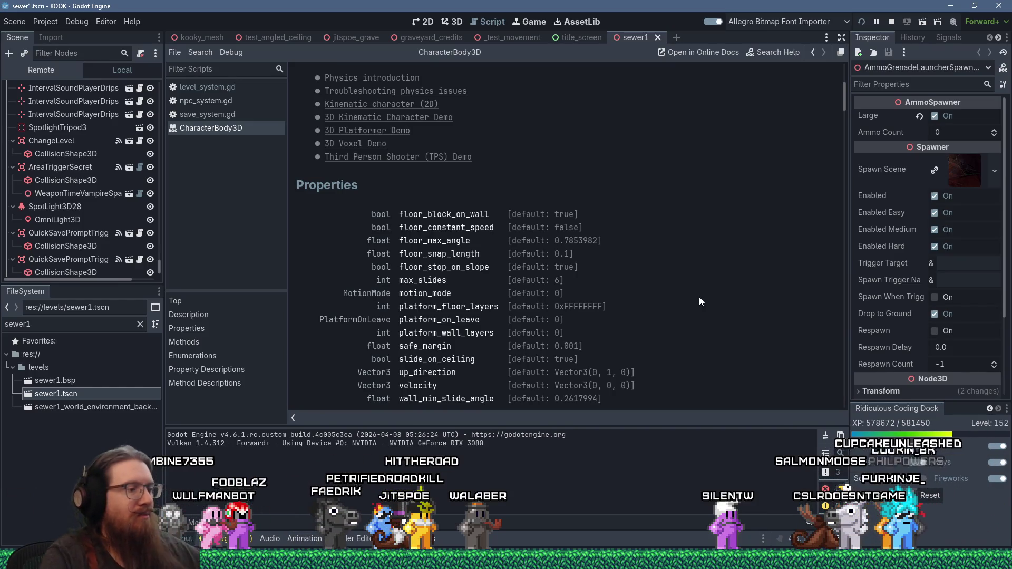
Step: Find 'move' in the reference and open the PhysicsBody3D move_and_collide description
{"action": "key", "text": "ctrl+f"}
{"action": "type", "text": "move"}
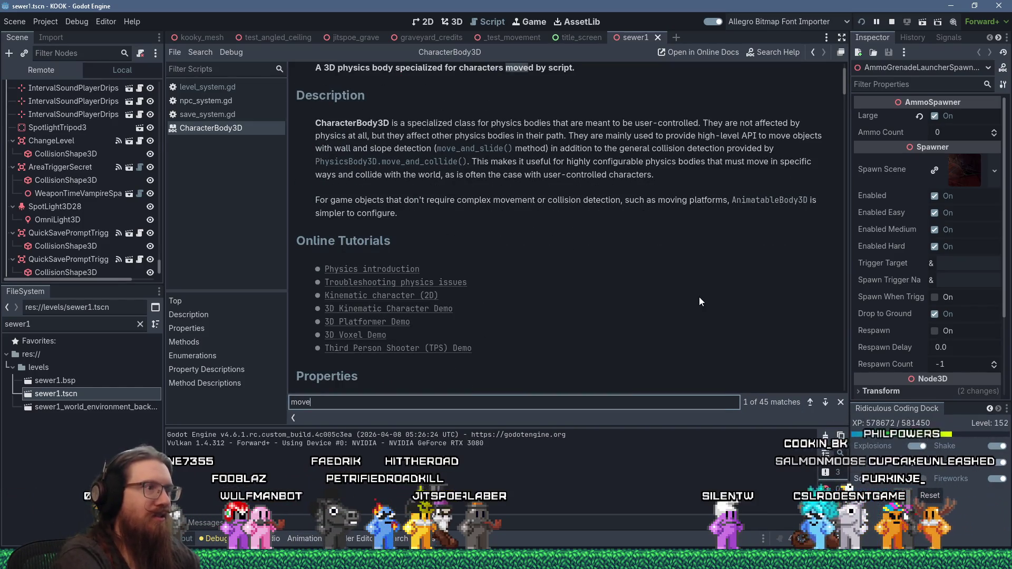
{"action": "key", "text": "Return"}
{"action": "key", "text": "Return"}
{"action": "key", "text": "Return"}
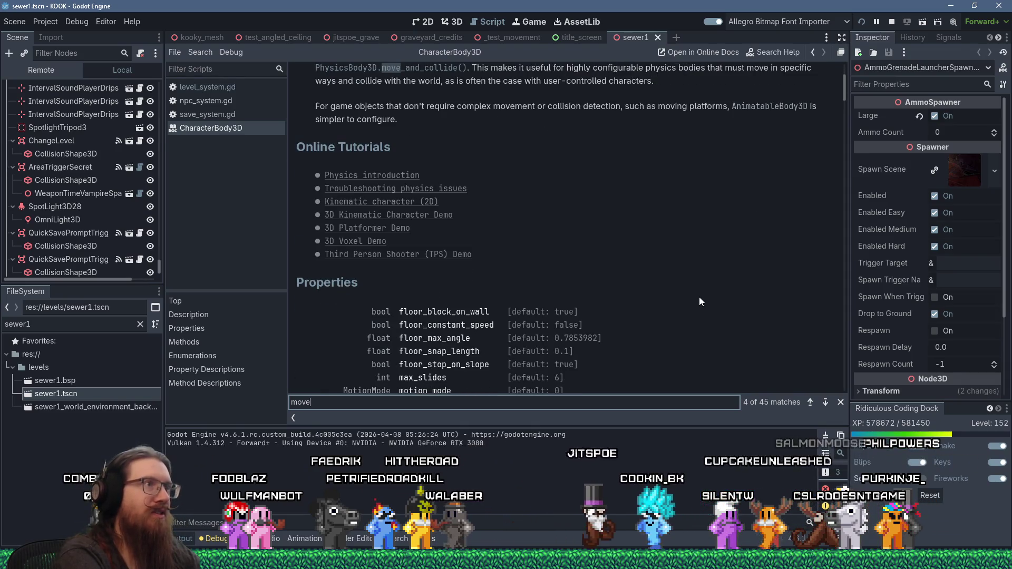
{"action": "scroll", "coordinate": [609, 268], "scroll_direction": "up", "scroll_amount": 5}
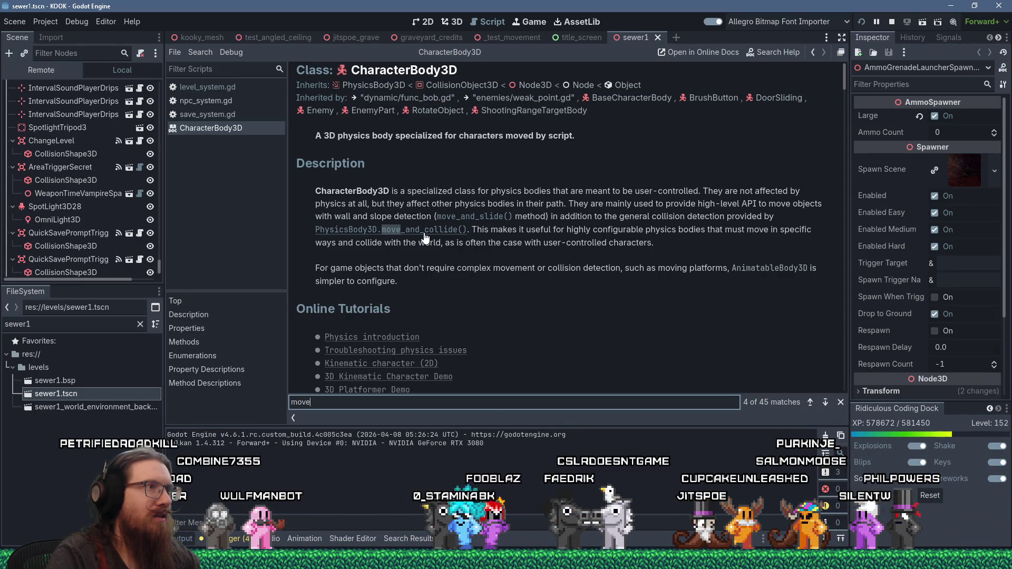
{"action": "left_click", "coordinate": [385, 91]}
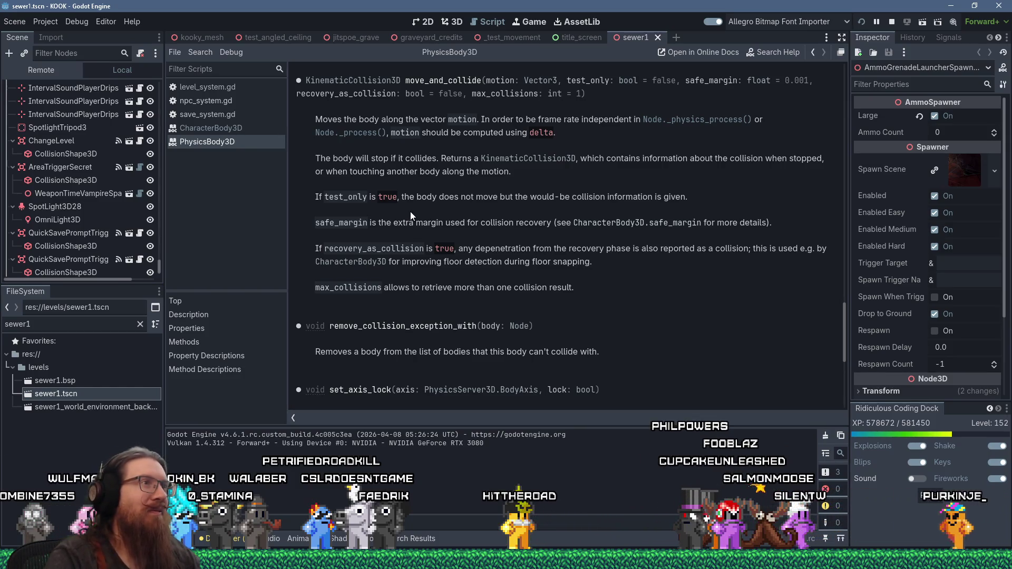
{"action": "scroll", "coordinate": [413, 206], "scroll_direction": "up", "scroll_amount": 2}
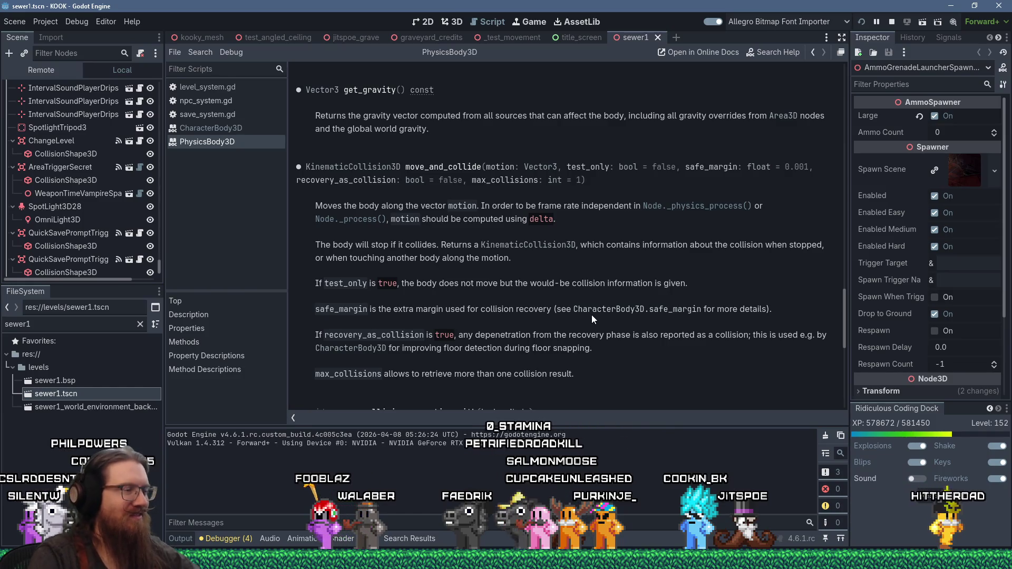
{"action": "scroll", "coordinate": [633, 291], "scroll_direction": "down", "scroll_amount": 2}
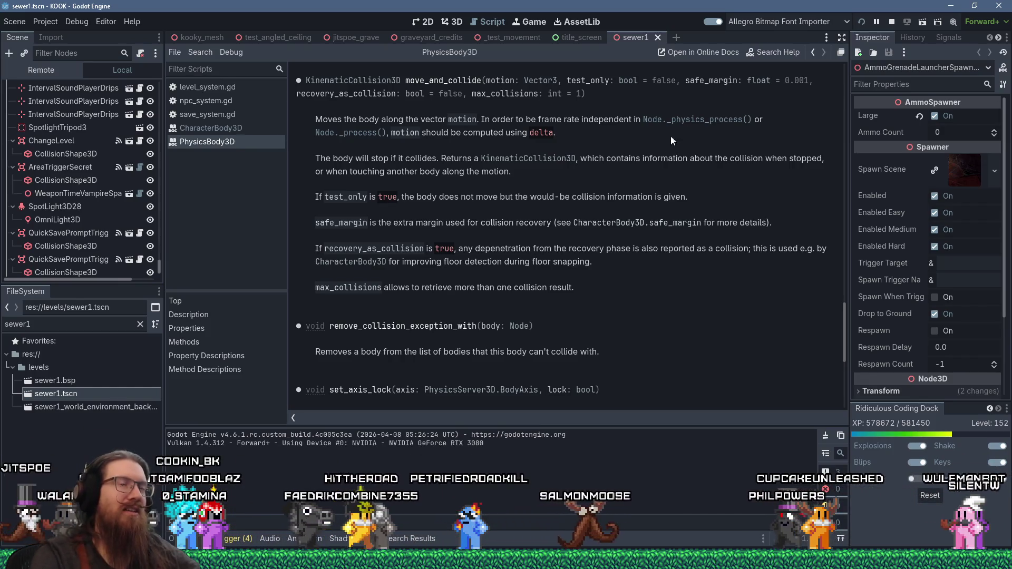
{"action": "left_click", "coordinate": [764, 56]}
{"action": "scroll", "coordinate": [447, 213], "scroll_direction": "down", "scroll_amount": 5}
{"action": "scroll", "coordinate": [580, 216], "scroll_direction": "down", "scroll_amount": 10}
{"action": "scroll", "coordinate": [410, 200], "scroll_direction": "up", "scroll_amount": 20}
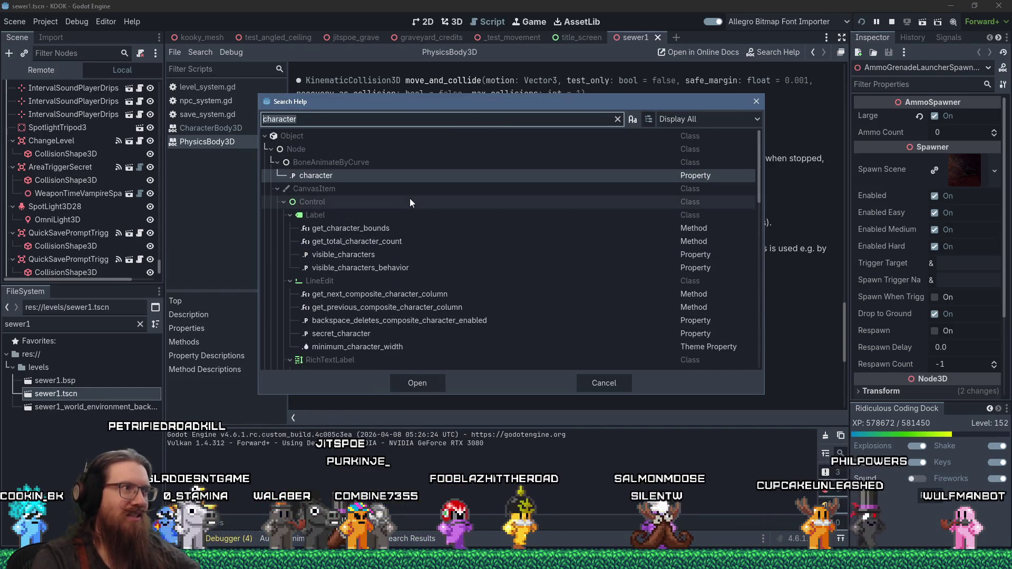
{"action": "left_click", "coordinate": [757, 101]}
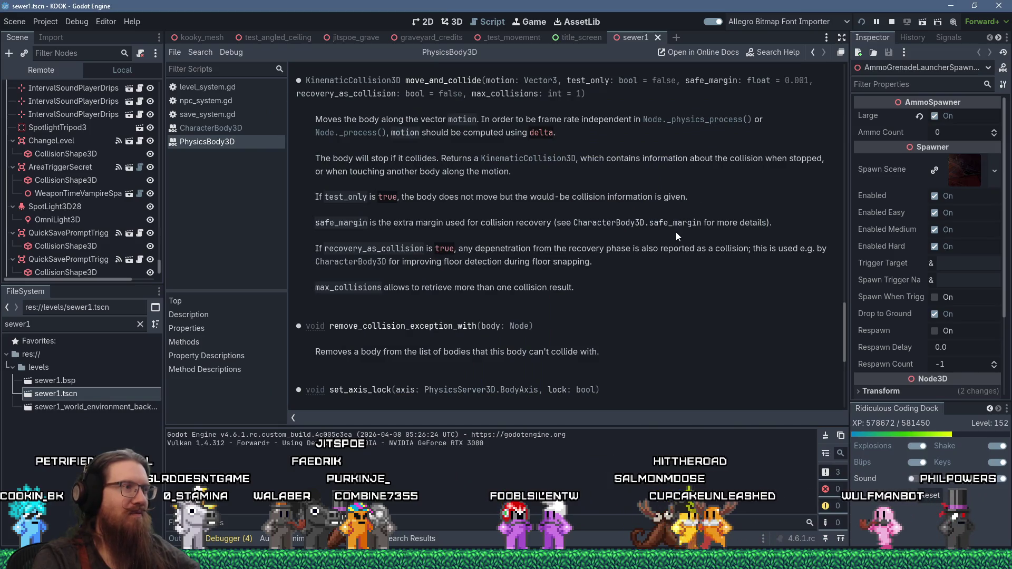
{"action": "scroll", "coordinate": [676, 321], "scroll_direction": "up", "scroll_amount": 3}
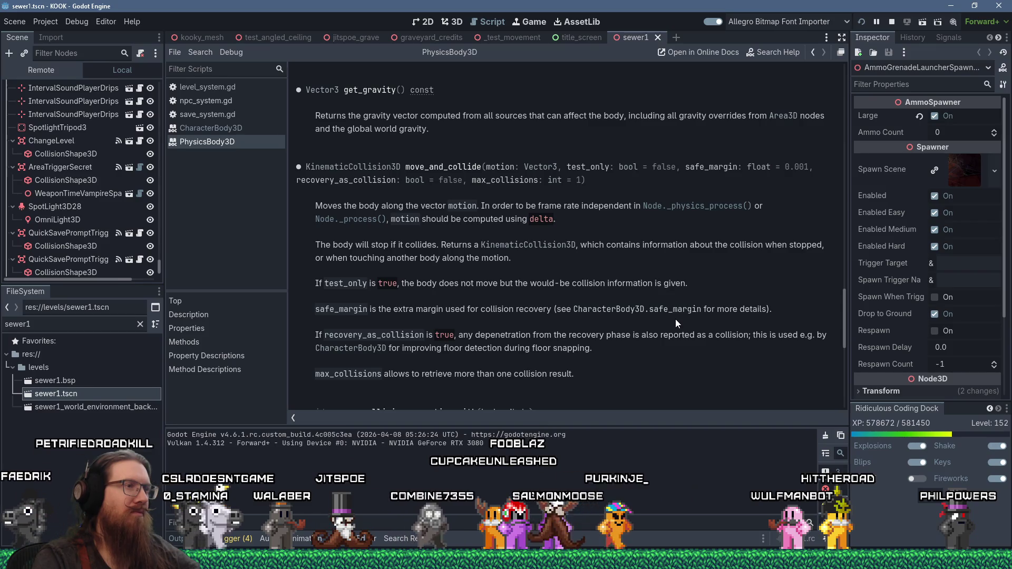
{"action": "scroll", "coordinate": [675, 319], "scroll_direction": "up", "scroll_amount": 3}
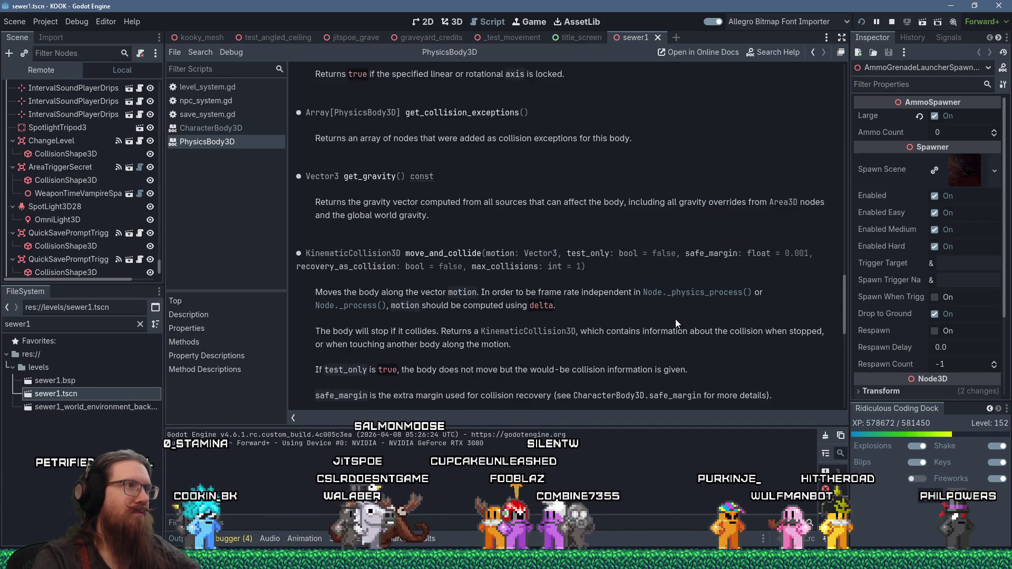
{"action": "scroll", "coordinate": [675, 318], "scroll_direction": "up", "scroll_amount": 20}
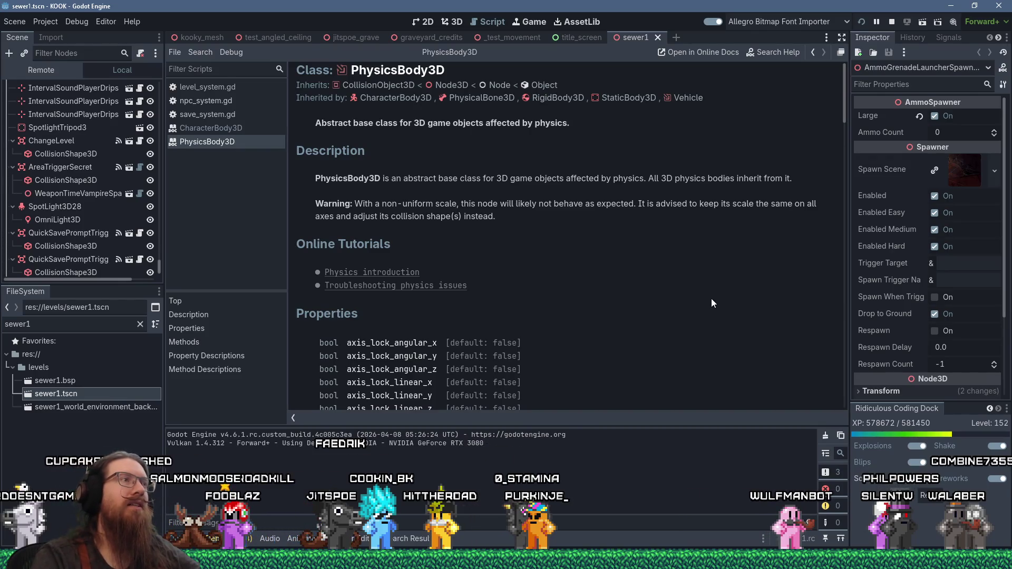
Step: Read through the PhysicsBody3D class documentation
{"action": "scroll", "coordinate": [710, 301], "scroll_direction": "down", "scroll_amount": 2}
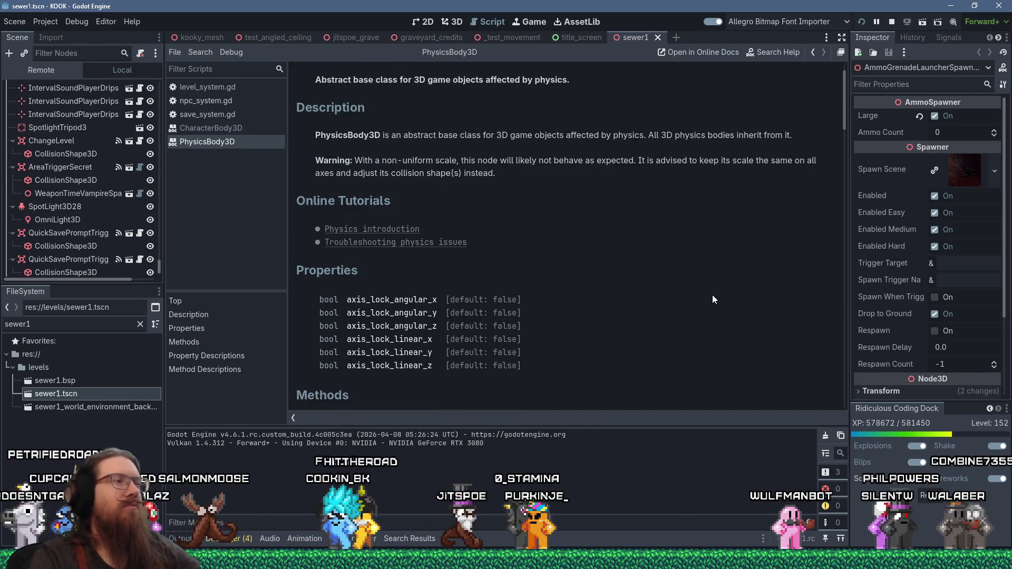
{"action": "scroll", "coordinate": [713, 299], "scroll_direction": "up", "scroll_amount": 2}
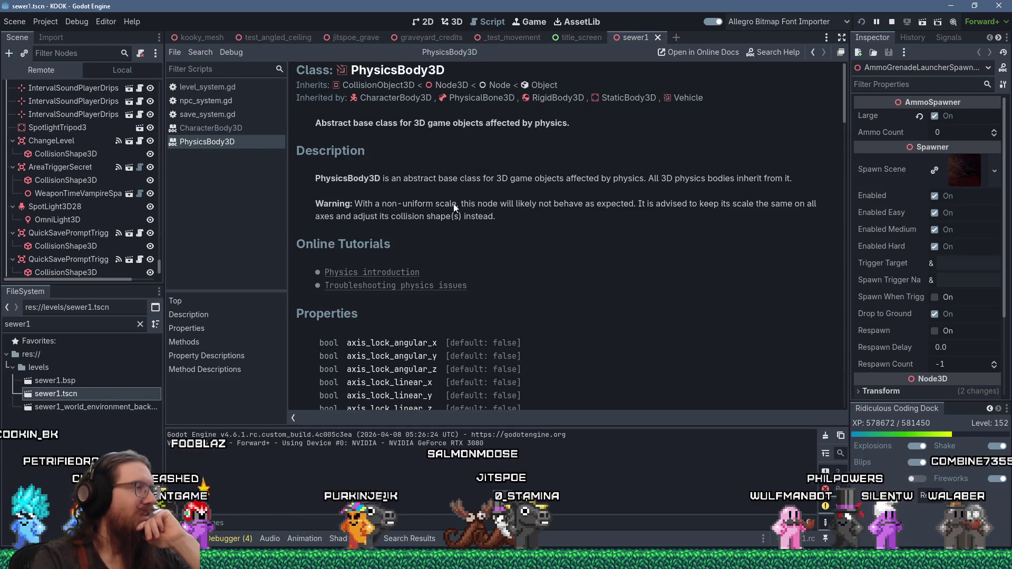
{"action": "scroll", "coordinate": [524, 228], "scroll_direction": "down", "scroll_amount": 15}
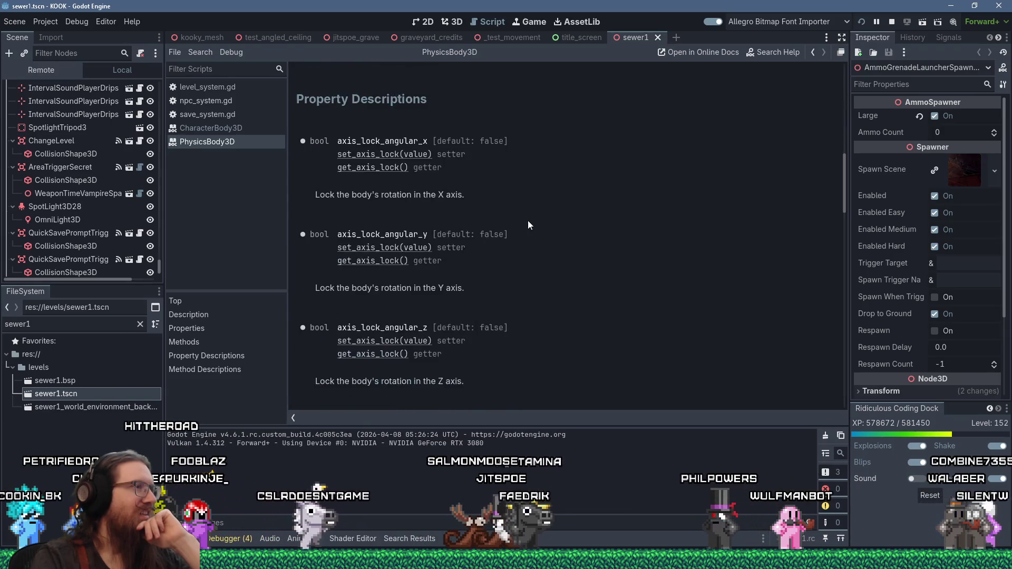
{"action": "scroll", "coordinate": [529, 222], "scroll_direction": "down", "scroll_amount": 10}
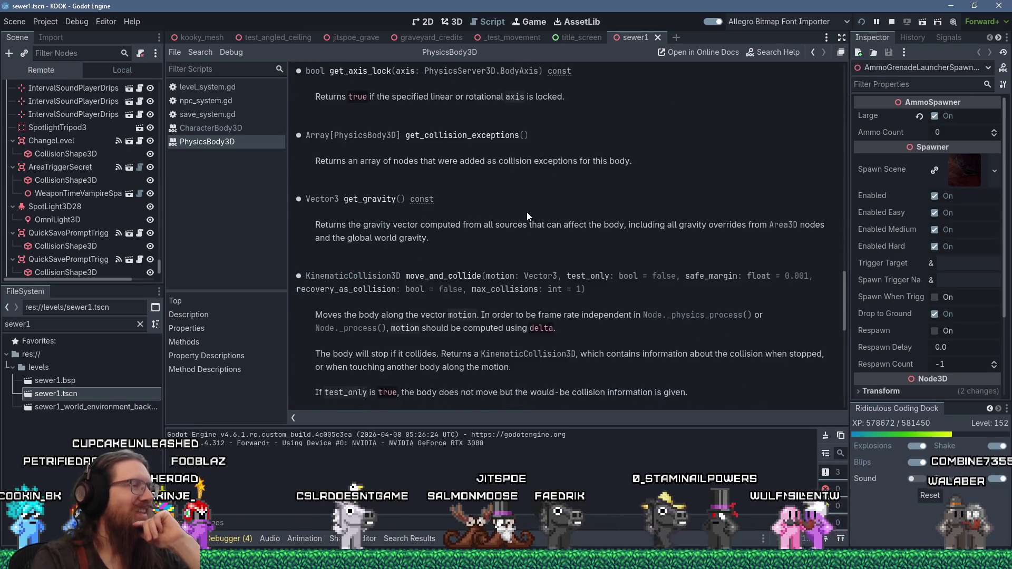
{"action": "scroll", "coordinate": [529, 213], "scroll_direction": "up", "scroll_amount": 11}
{"action": "scroll", "coordinate": [528, 207], "scroll_direction": "up", "scroll_amount": 10}
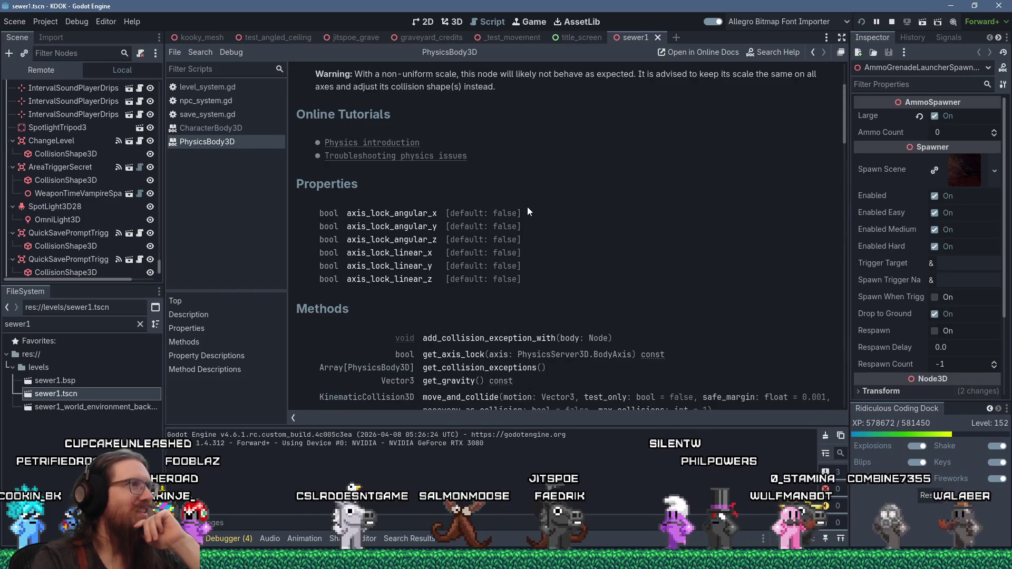
{"action": "scroll", "coordinate": [527, 207], "scroll_direction": "up", "scroll_amount": 3}
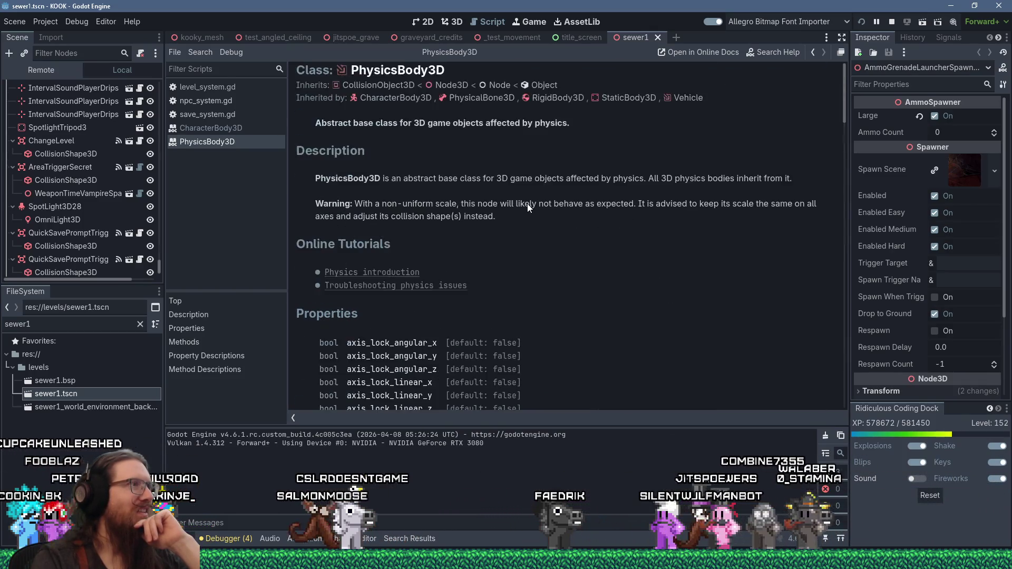
{"action": "scroll", "coordinate": [527, 207], "scroll_direction": "down", "scroll_amount": 6}
{"action": "scroll", "coordinate": [527, 204], "scroll_direction": "down", "scroll_amount": 5}
{"action": "scroll", "coordinate": [528, 201], "scroll_direction": "up", "scroll_amount": 10}
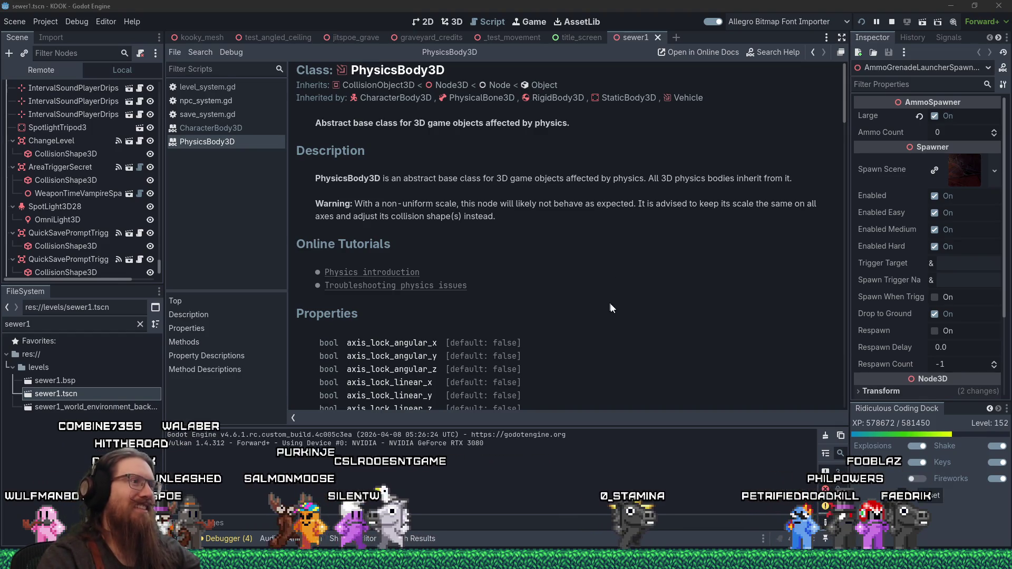
Step: Close the CharacterBody3D reference page, leaving only PhysicsBody3D open
{"action": "scroll", "coordinate": [612, 315], "scroll_direction": "down", "scroll_amount": 5}
{"action": "scroll", "coordinate": [620, 284], "scroll_direction": "up", "scroll_amount": 5}
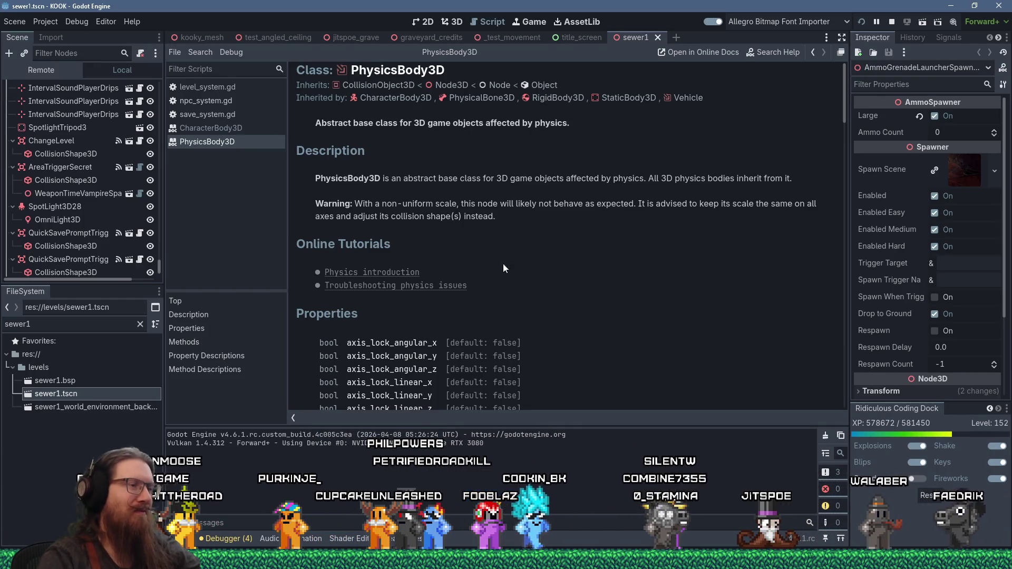
{"action": "scroll", "coordinate": [540, 273], "scroll_direction": "down", "scroll_amount": 3}
{"action": "scroll", "coordinate": [540, 273], "scroll_direction": "down", "scroll_amount": 12}
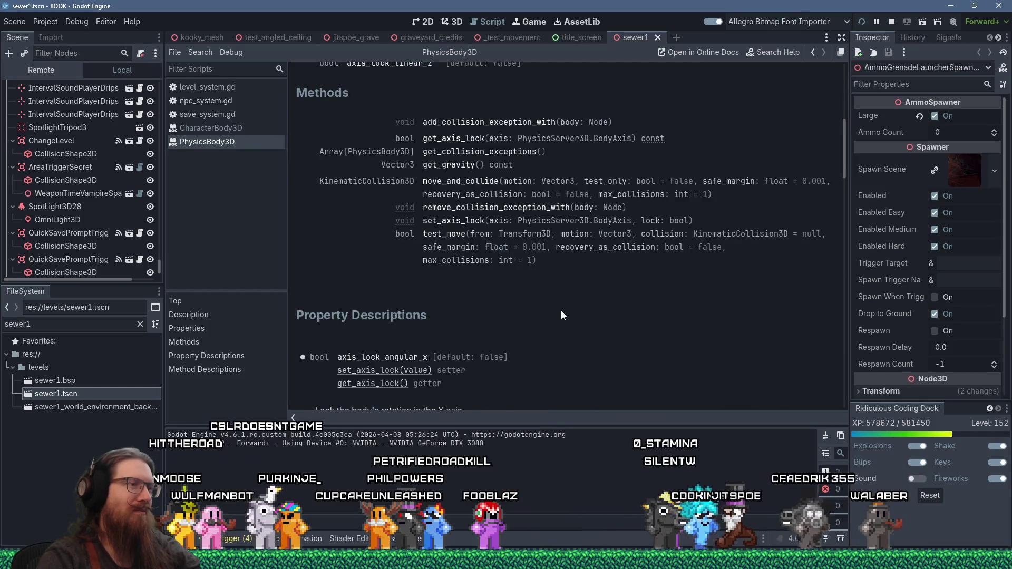
{"action": "scroll", "coordinate": [561, 314], "scroll_direction": "down", "scroll_amount": 4}
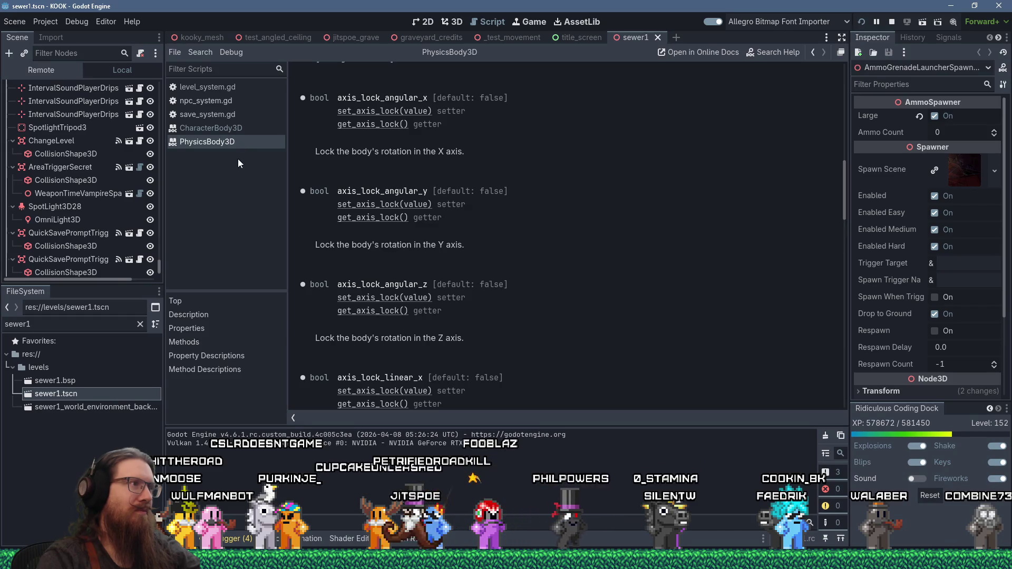
{"action": "middle_click", "coordinate": [223, 129]}
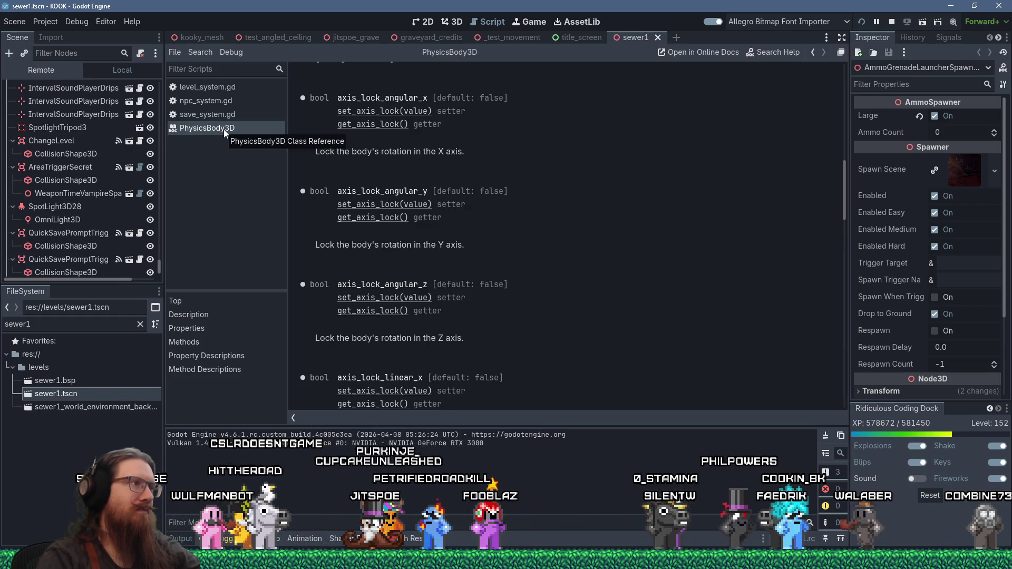
{"action": "key", "text": "alt+Tab"}
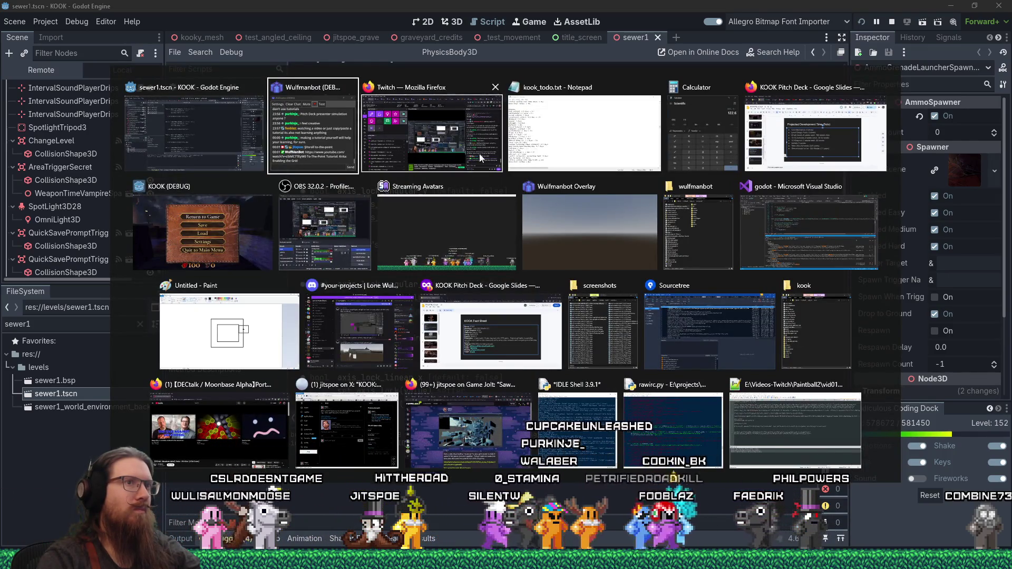
Step: Bring the KOOK Pitch Deck forward and launch Calculator with 'calc' from Run
{"action": "left_click", "coordinate": [776, 135]}
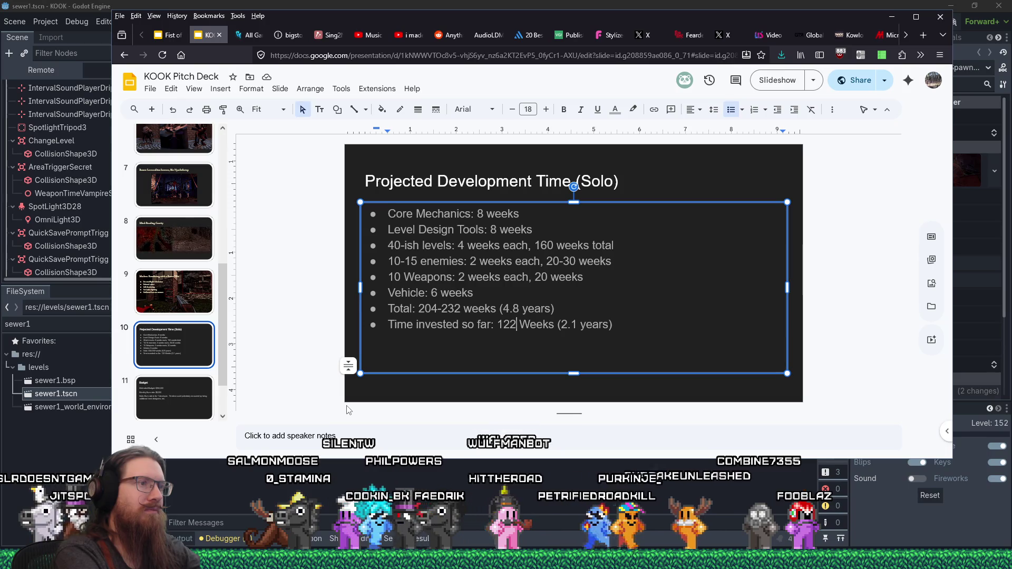
{"action": "key", "text": "super+r"}
{"action": "type", "text": "calc"}
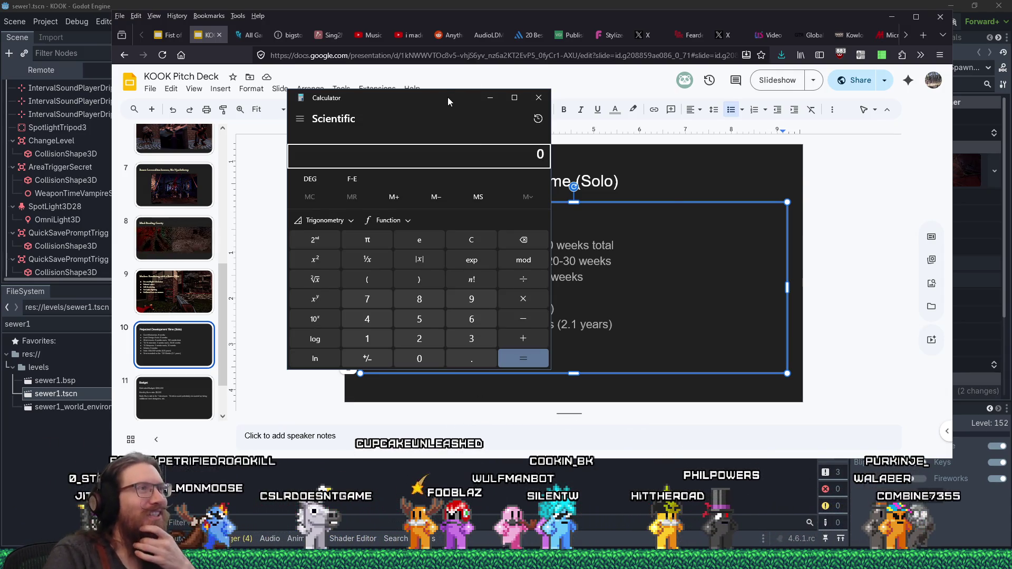
Step: Move the Calculator aside and close it to reveal the development-time slide
{"action": "mouse_move", "coordinate": [448, 102]}
{"action": "left_mouse_down"}
{"action": "mouse_move", "coordinate": [544, 159]}
{"action": "mouse_move", "coordinate": [553, 197]}
{"action": "mouse_move", "coordinate": [640, 228]}
{"action": "mouse_move", "coordinate": [634, 179]}
{"action": "mouse_move", "coordinate": [525, 191]}
{"action": "left_mouse_up"}
{"action": "left_click", "coordinate": [579, 187]}
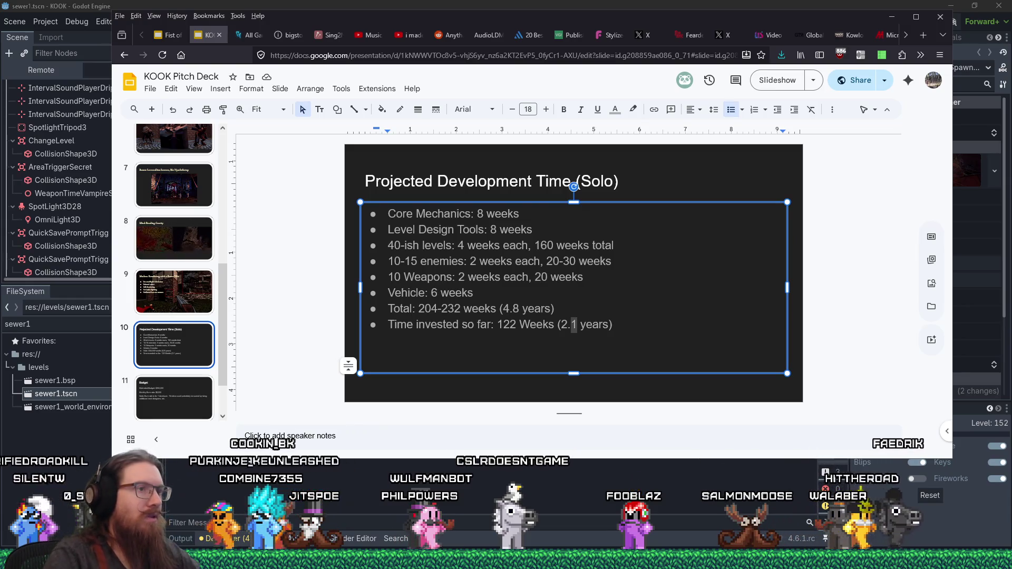
Step: Edit the time-invested bullet to read '122 Weeks (2.5 years)'
{"action": "left_click", "coordinate": [578, 322]}
{"action": "type", "text": "5"}
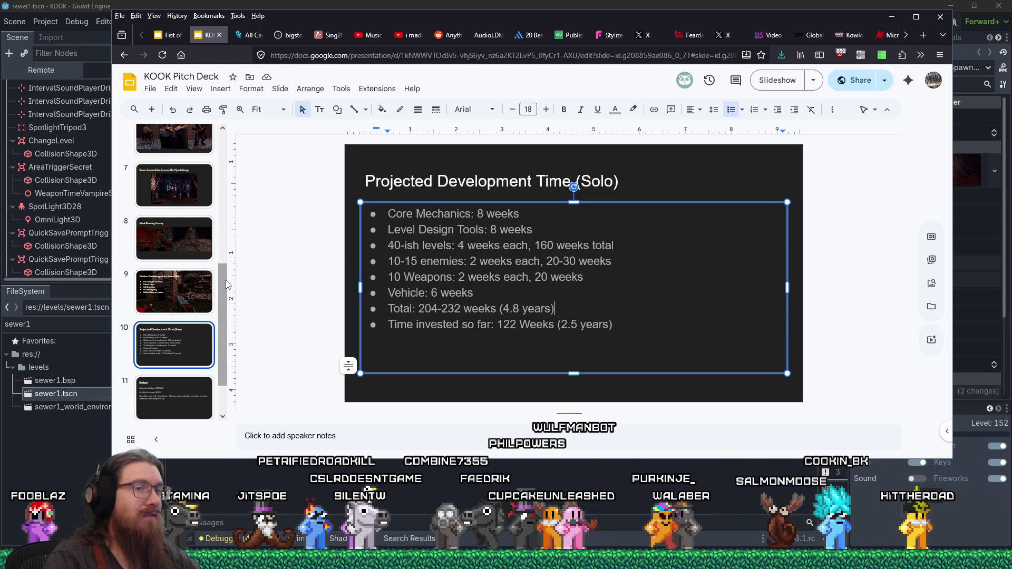
{"action": "left_click_drag", "start_coordinate": [224, 278], "coordinate": [231, 145]}
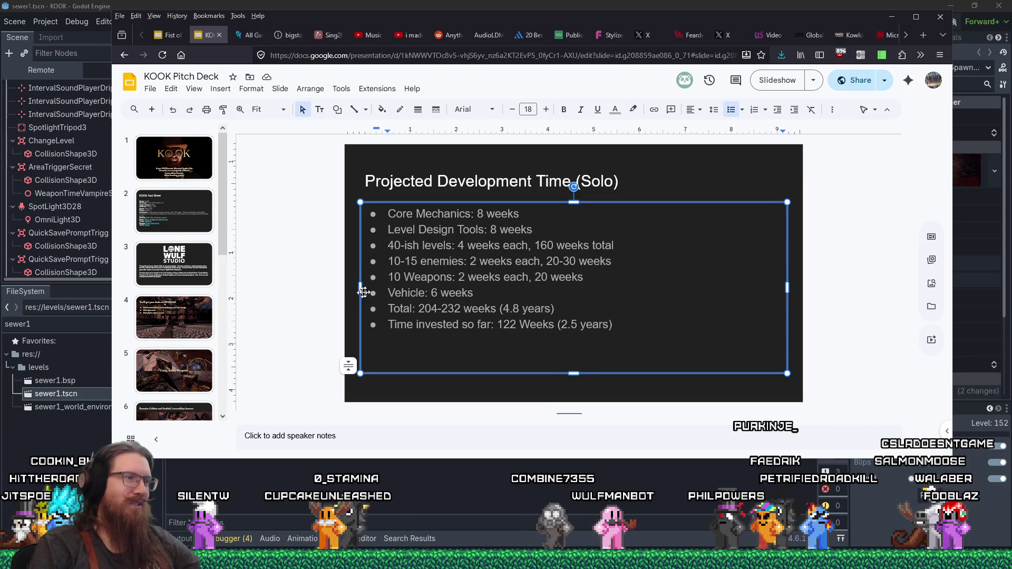
{"action": "left_click", "coordinate": [516, 291]}
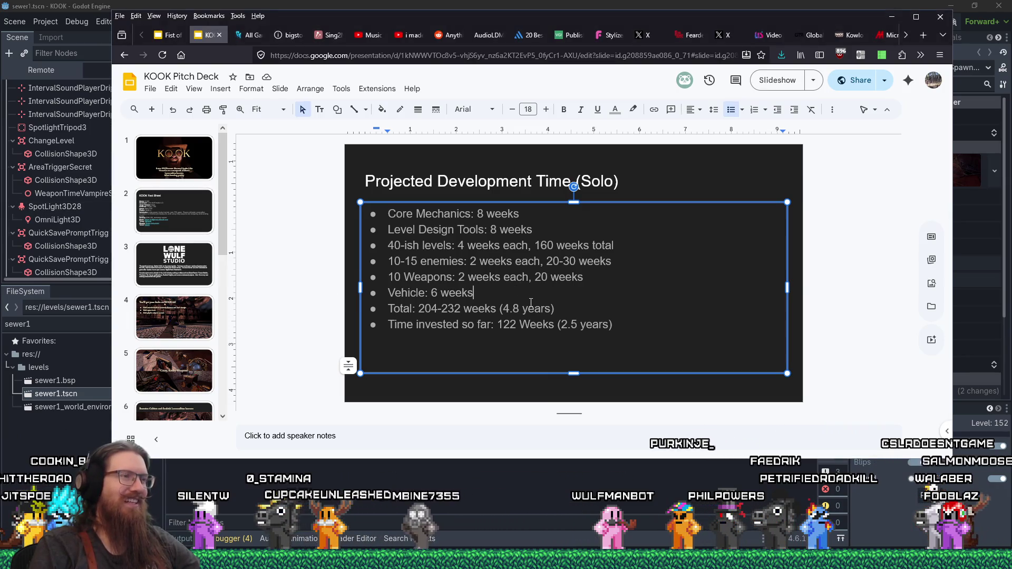
{"action": "key", "text": "alt+Tab"}
{"action": "key", "text": "alt+Tab"}
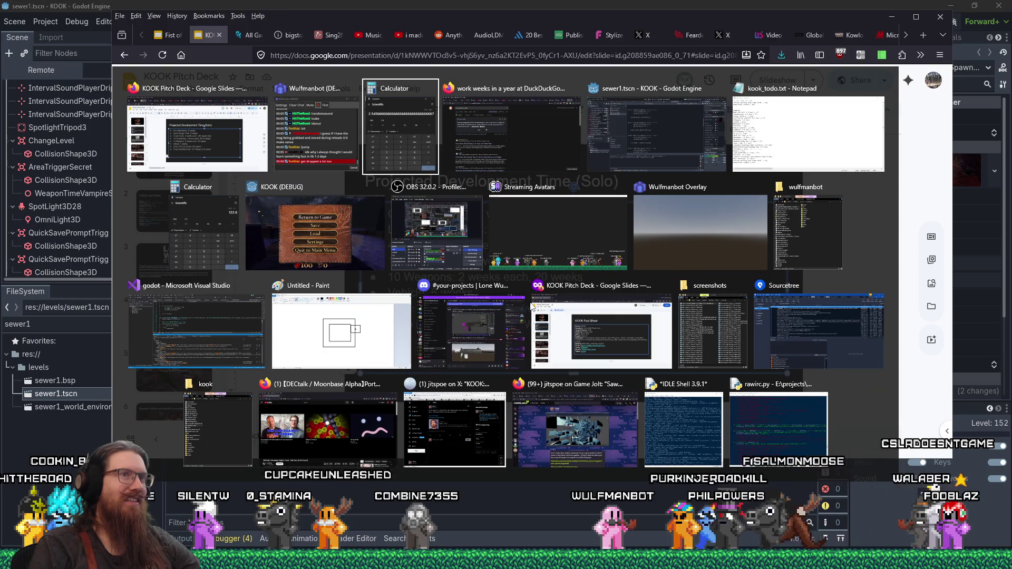
{"action": "key", "text": "Escape"}
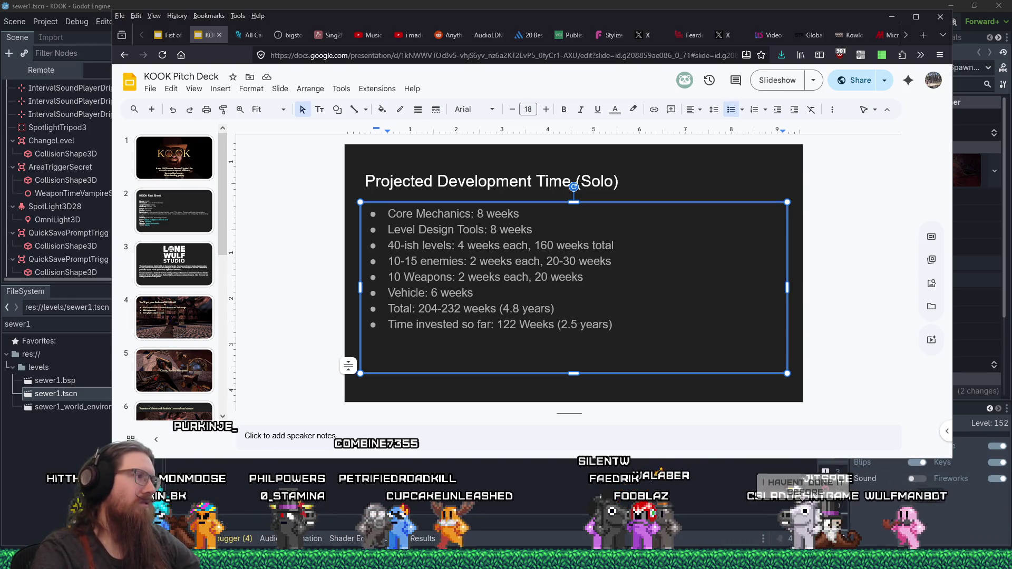
{"action": "scroll", "coordinate": [193, 294], "scroll_direction": "down", "scroll_amount": 1}
{"action": "scroll", "coordinate": [193, 293], "scroll_direction": "down", "scroll_amount": 1}
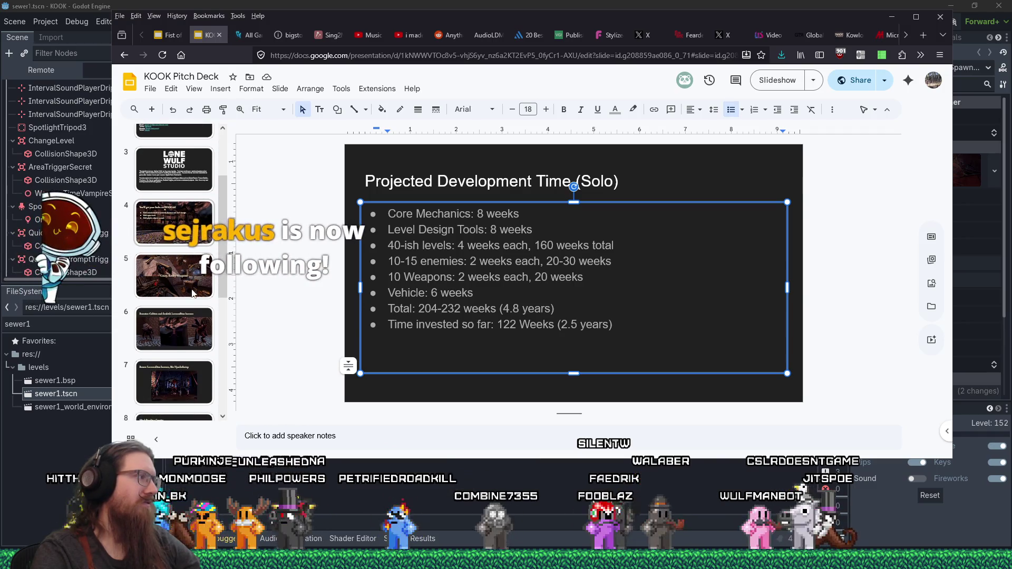
{"action": "scroll", "coordinate": [193, 293], "scroll_direction": "down", "scroll_amount": 3}
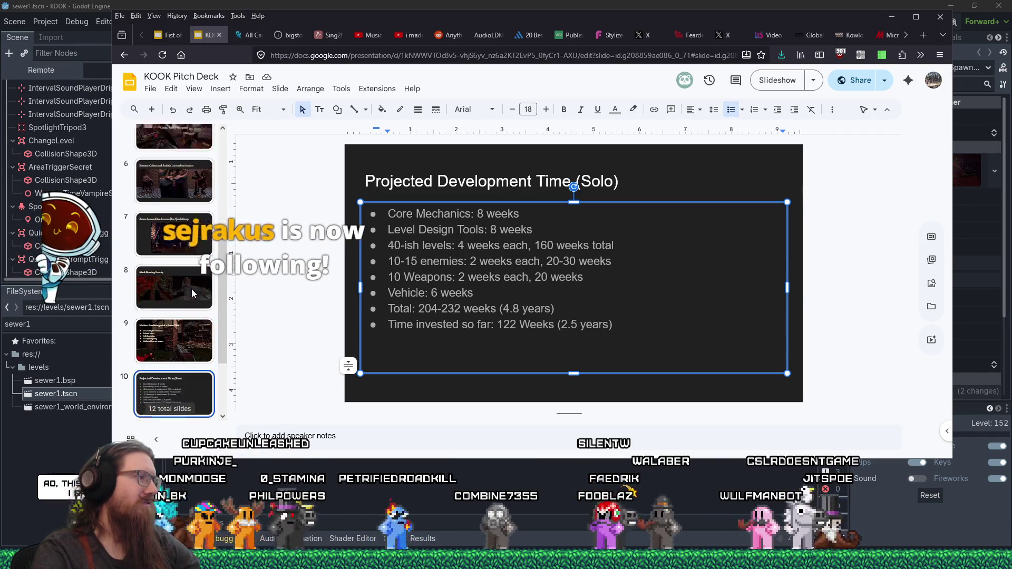
{"action": "scroll", "coordinate": [191, 289], "scroll_direction": "down", "scroll_amount": 2}
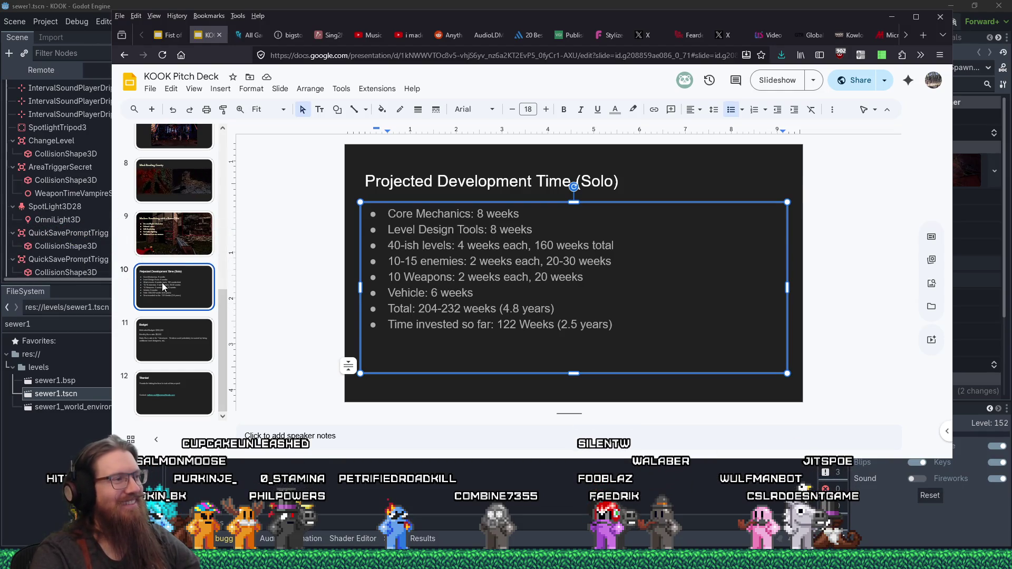
{"action": "scroll", "coordinate": [162, 283], "scroll_direction": "up", "scroll_amount": 1}
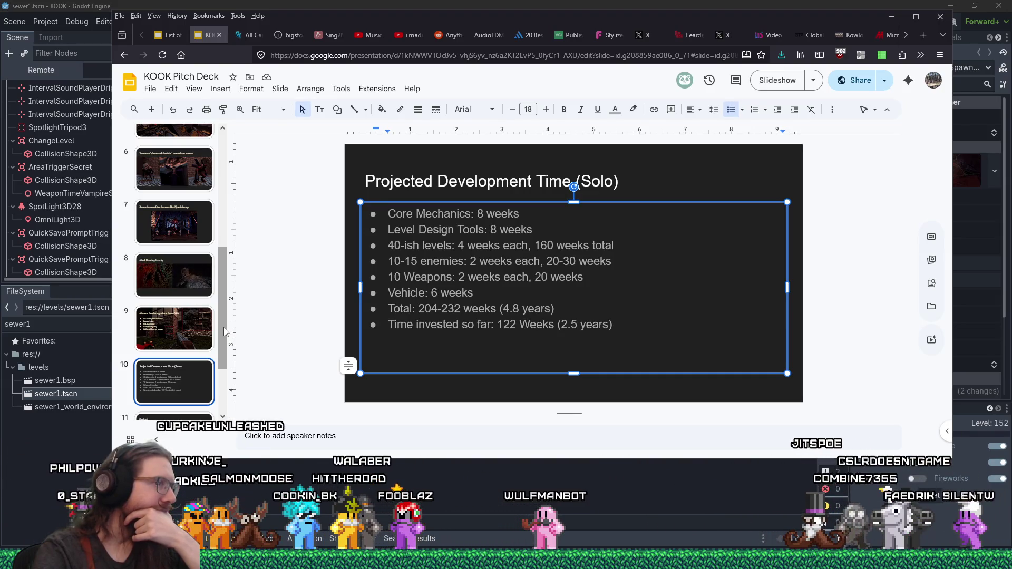
{"action": "left_click_drag", "start_coordinate": [222, 319], "coordinate": [222, 331]}
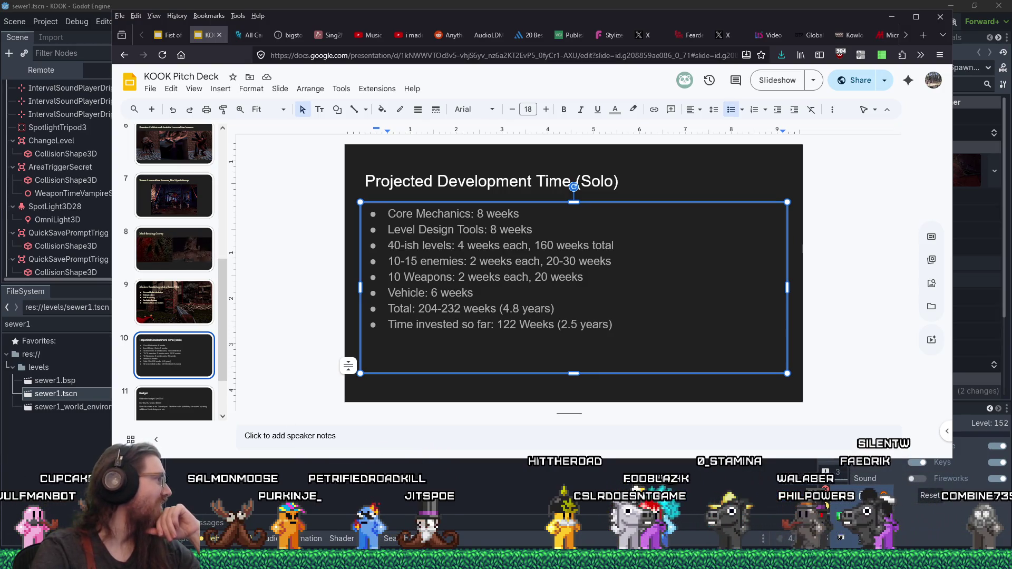
{"action": "key", "text": "alt+Tab"}
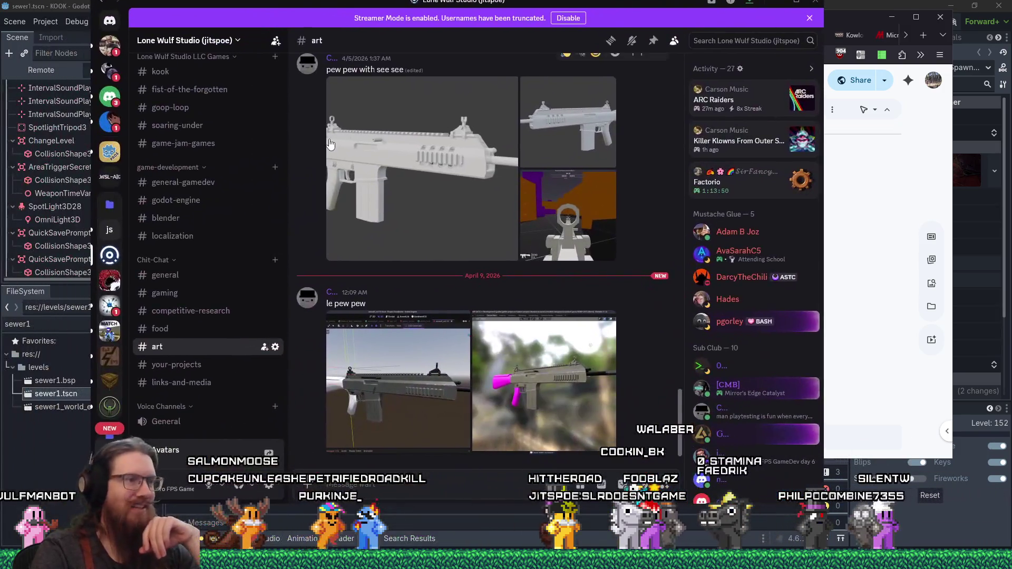
{"action": "left_click", "coordinate": [442, 363]}
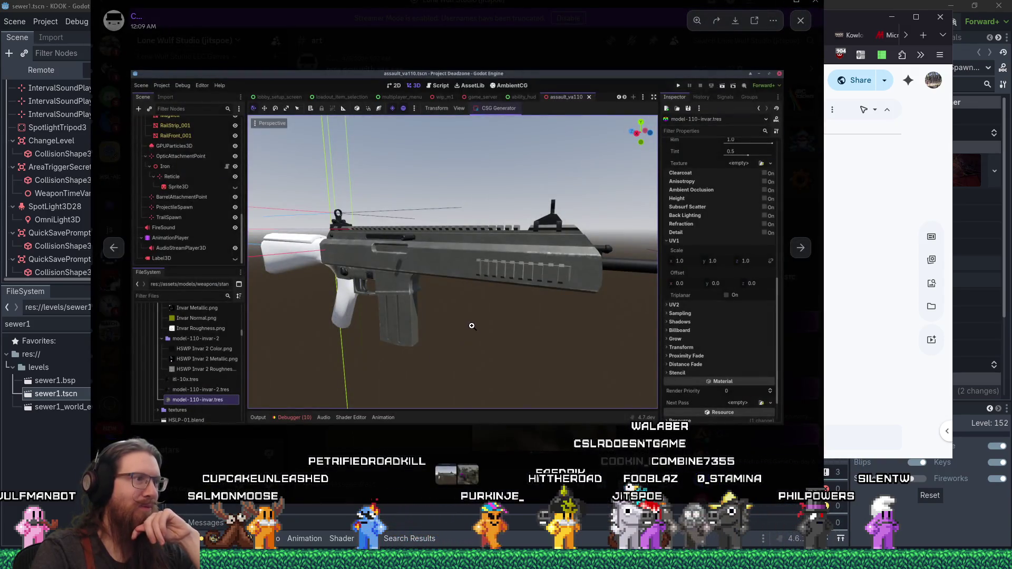
{"action": "left_click", "coordinate": [471, 326]}
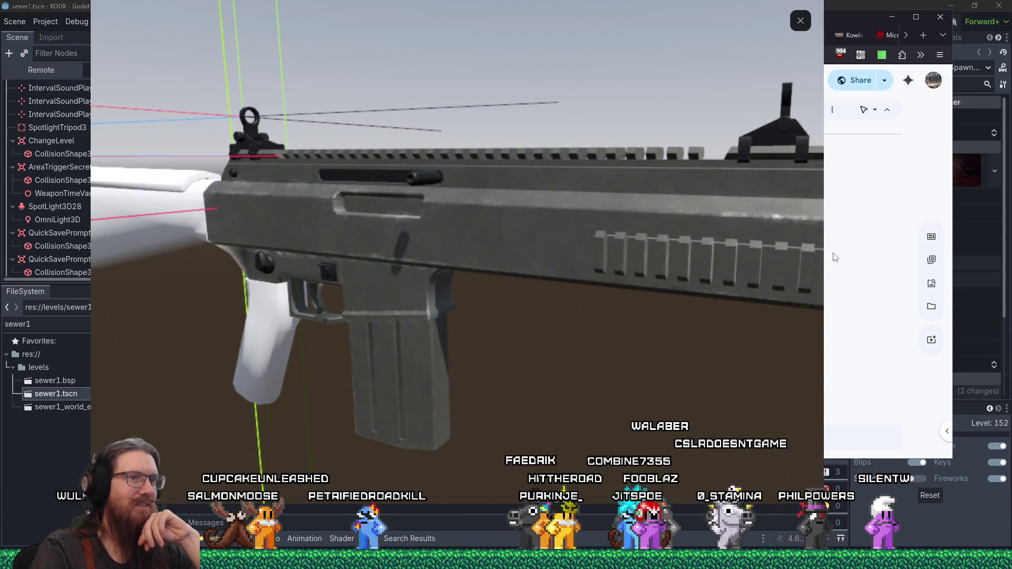
{"action": "left_click", "coordinate": [646, 262]}
{"action": "left_click", "coordinate": [801, 248]}
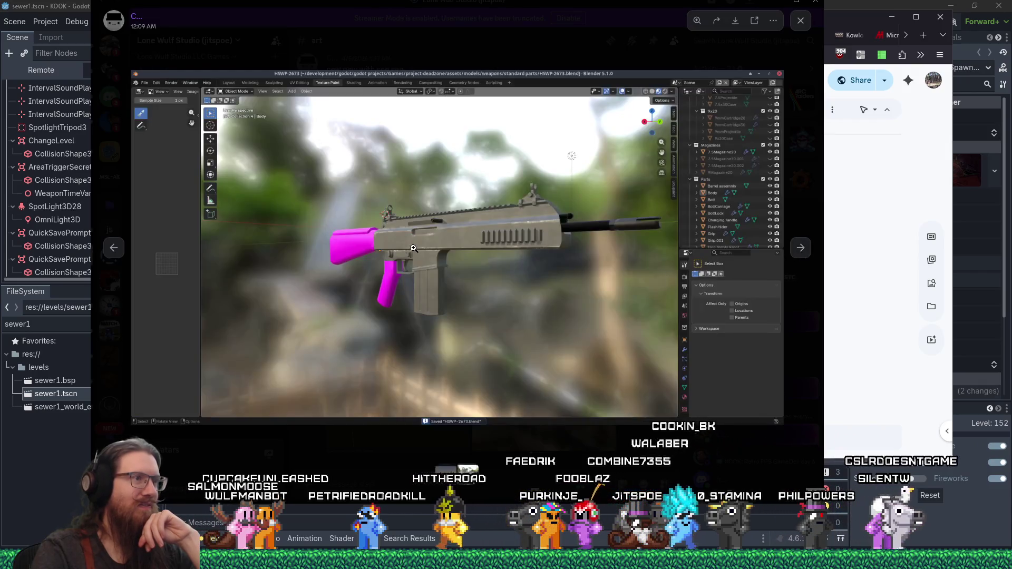
{"action": "left_click", "coordinate": [414, 248]}
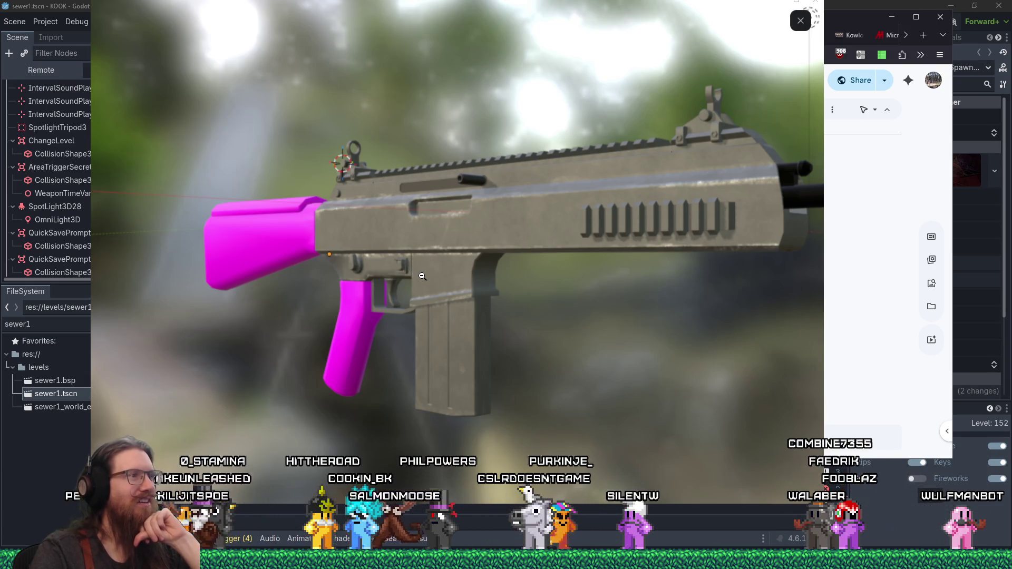
{"action": "left_click", "coordinate": [425, 294]}
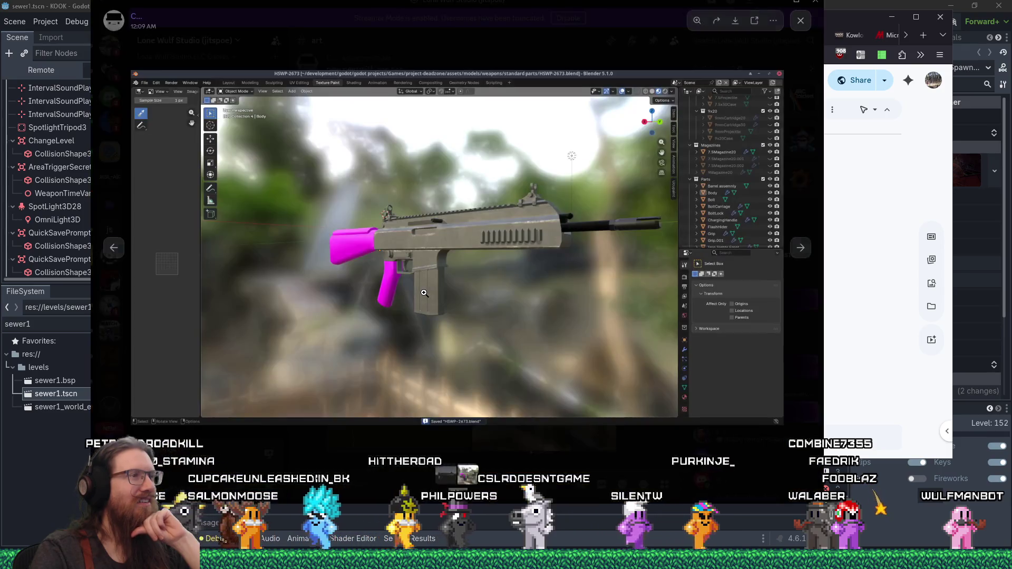
{"action": "left_click", "coordinate": [543, 447]}
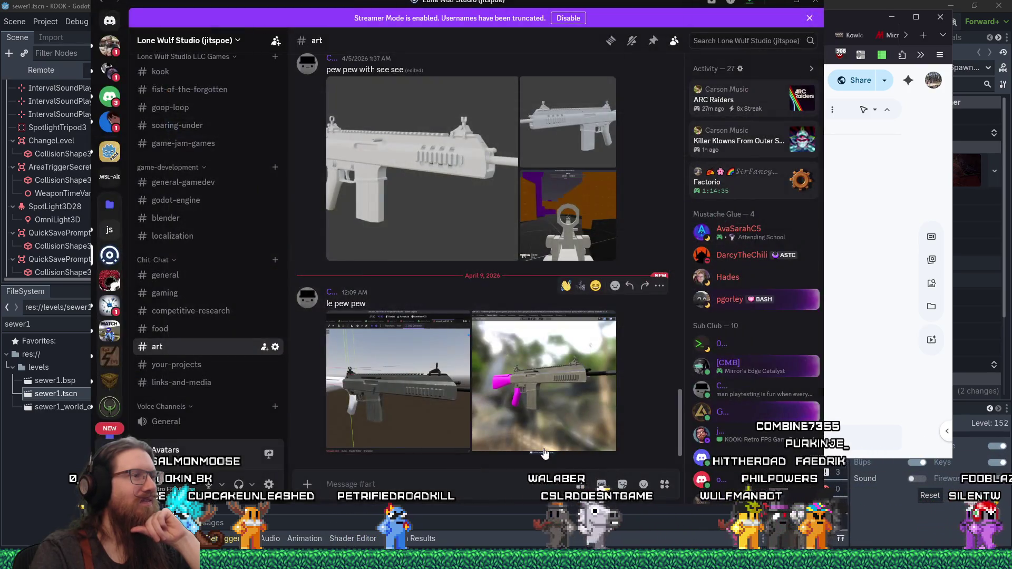
{"action": "key", "text": "alt+Tab"}
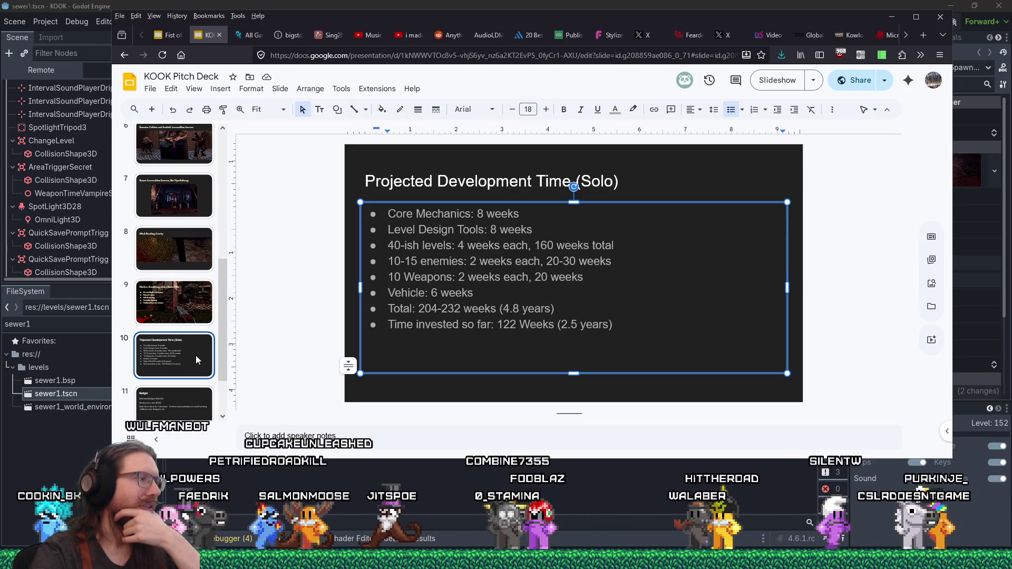
{"action": "left_click", "coordinate": [202, 385]}
Step: Change the Budget slide's estimated budget from $260,000 to $250,000
{"action": "left_click", "coordinate": [192, 388]}
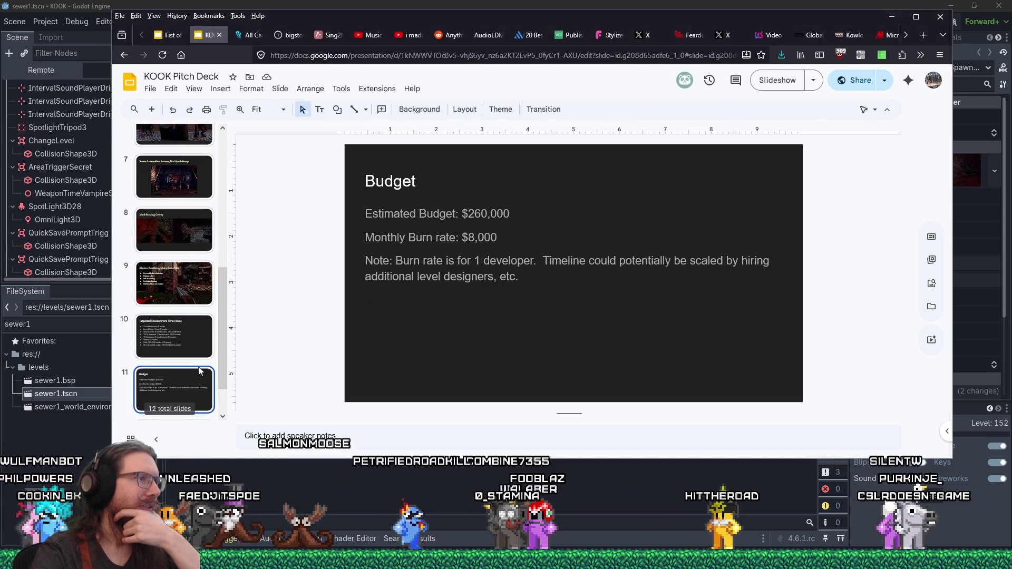
{"action": "left_click", "coordinate": [196, 325]}
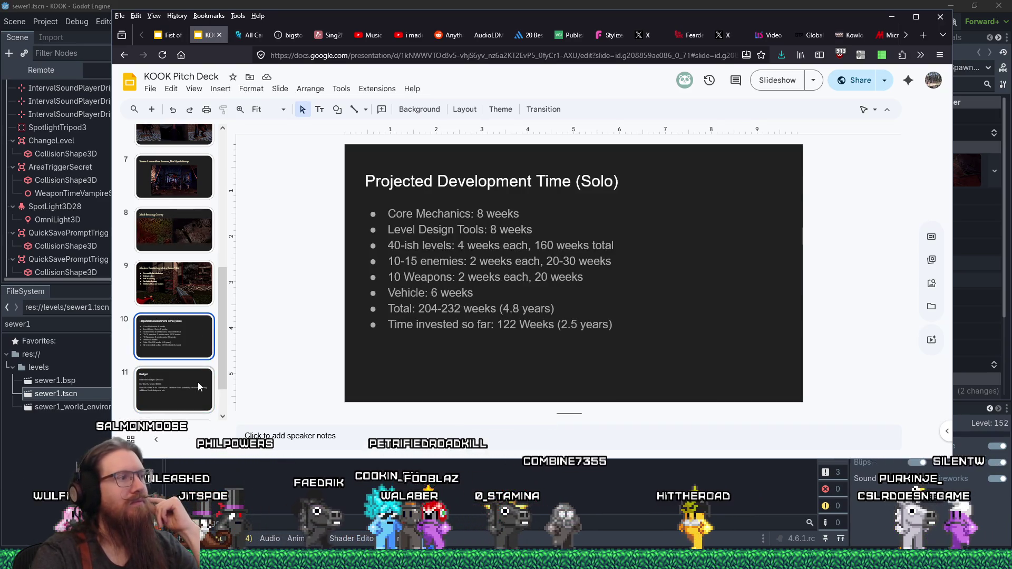
{"action": "key", "text": "Down"}
{"action": "left_click", "coordinate": [491, 212]}
{"action": "left_click", "coordinate": [482, 212]}
{"action": "key", "text": "BackSpace"}
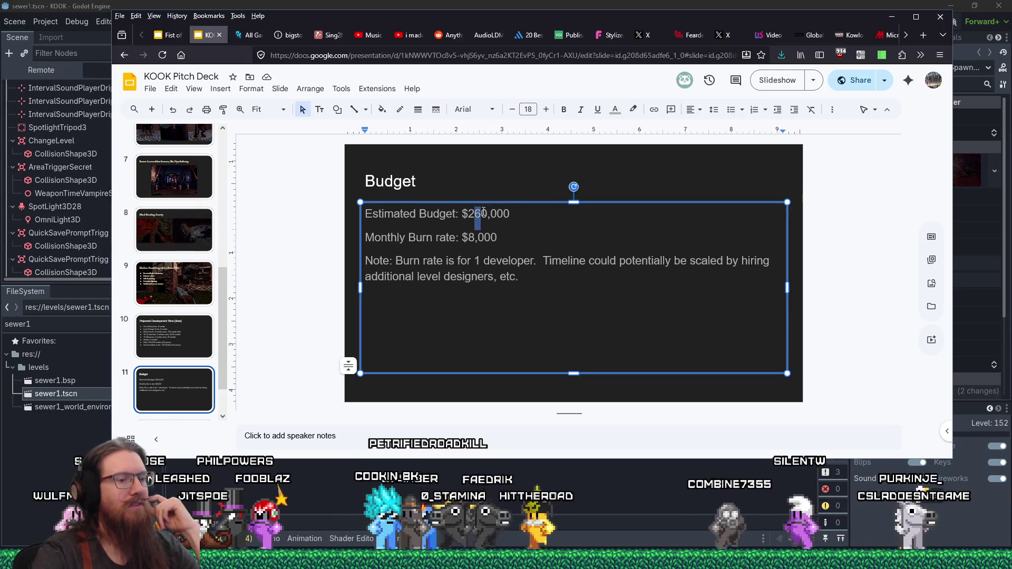
{"action": "type", "text": "5"}
{"action": "left_click", "coordinate": [548, 237]}
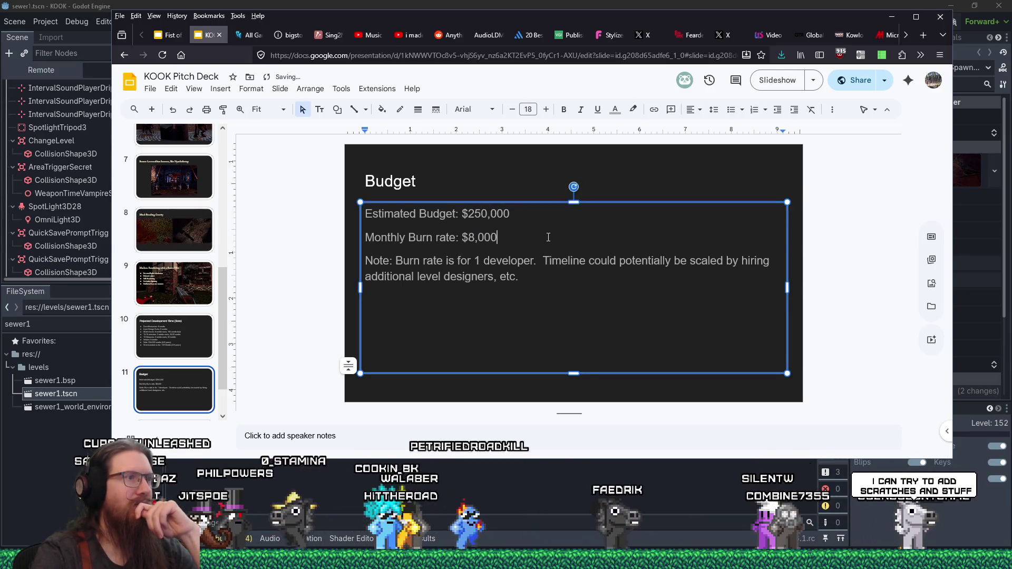
Step: Return to the development-time slide and open the Blender gun screenshot in Discord
{"action": "left_click", "coordinate": [191, 343]}
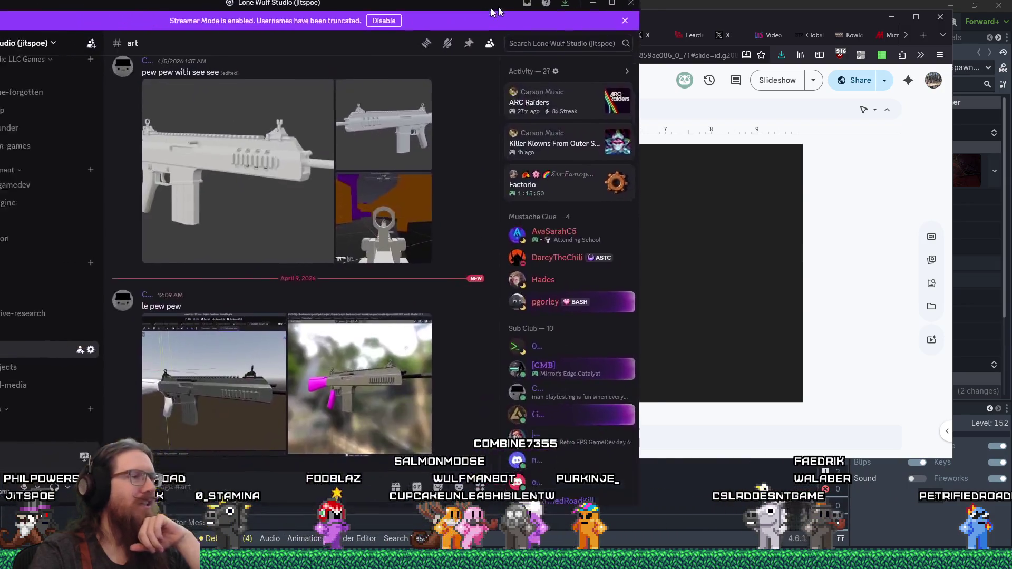
{"action": "scroll", "coordinate": [316, 263], "scroll_direction": "down", "scroll_amount": 3}
{"action": "left_click", "coordinate": [369, 379]}
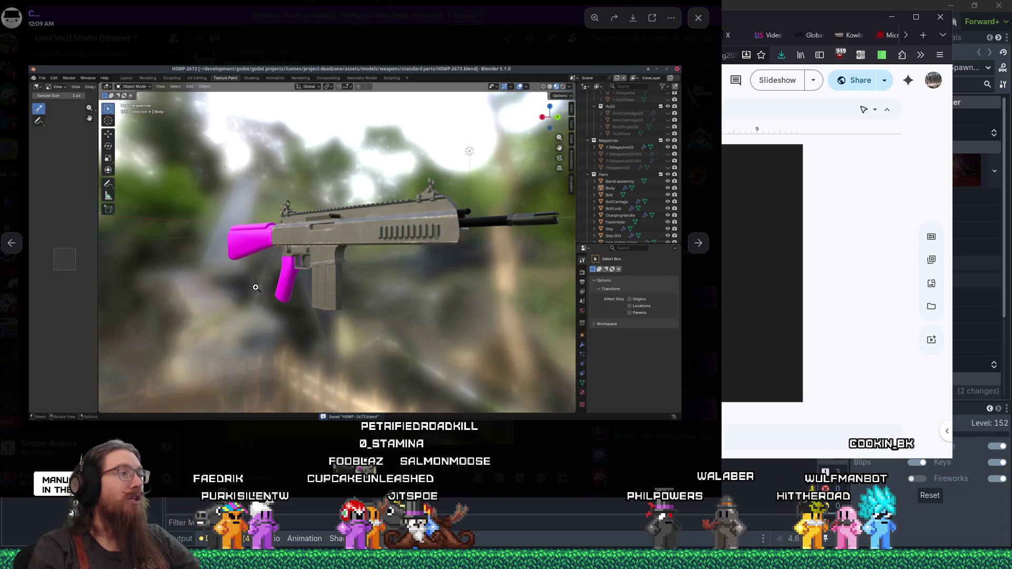
Step: Zoom in on the pink-stocked gun screenshot, then back out to the full Blender view
{"action": "left_click", "coordinate": [346, 244]}
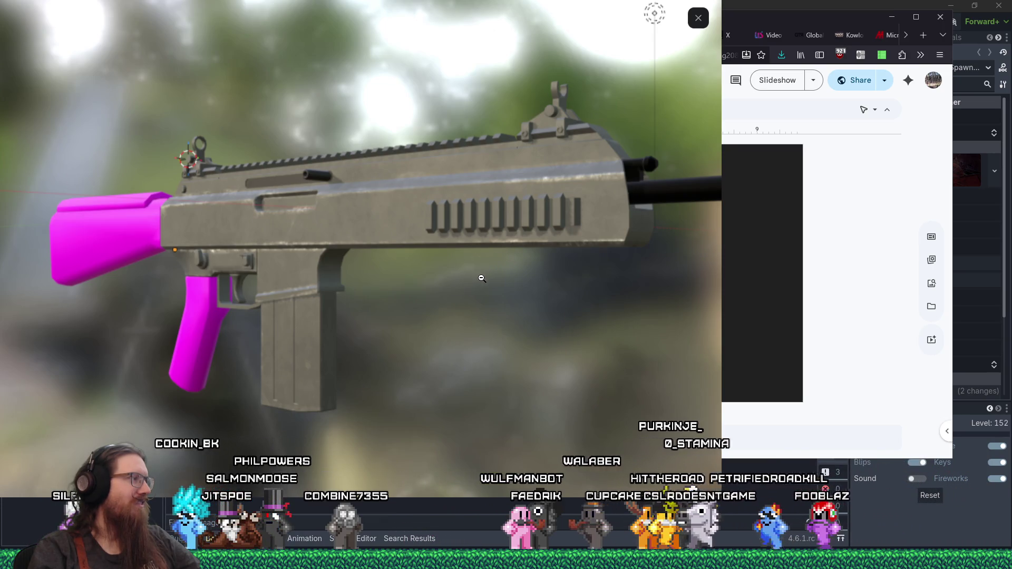
{"action": "left_click", "coordinate": [474, 285]}
Step: Close the Discord image viewer and switch back to the Godot editor
{"action": "key", "text": "Escape"}
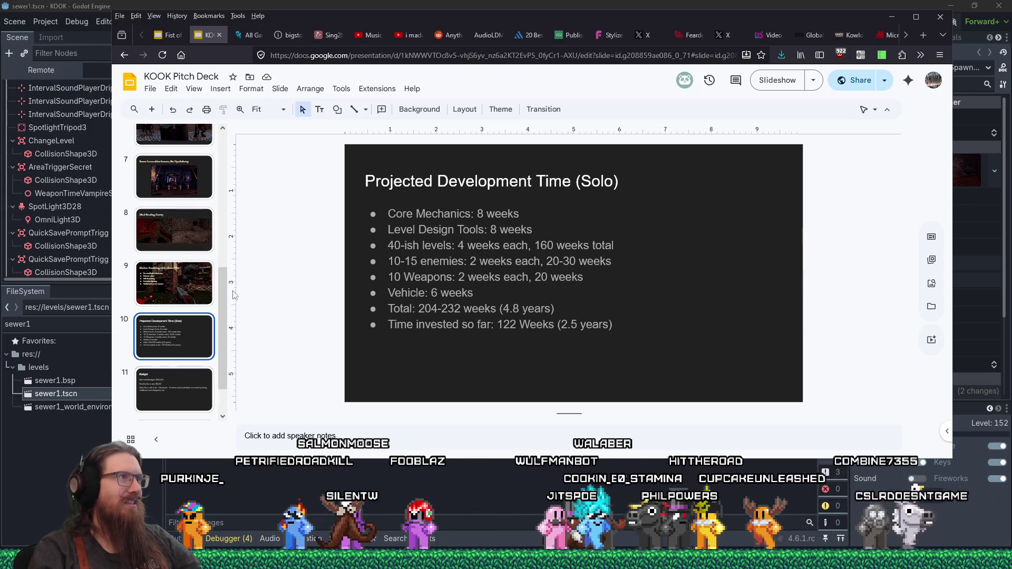
{"action": "key", "text": "alt+Tab"}
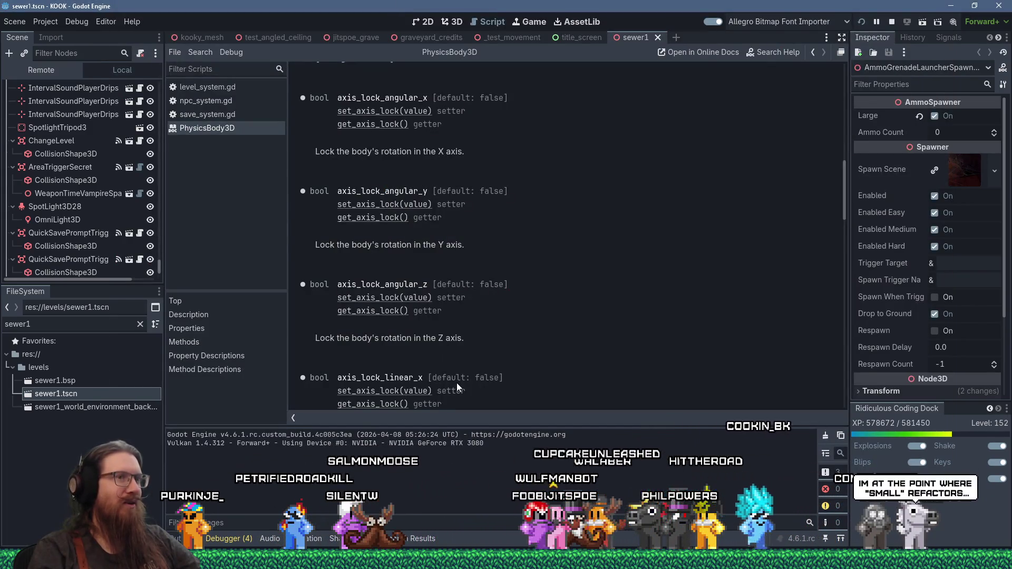
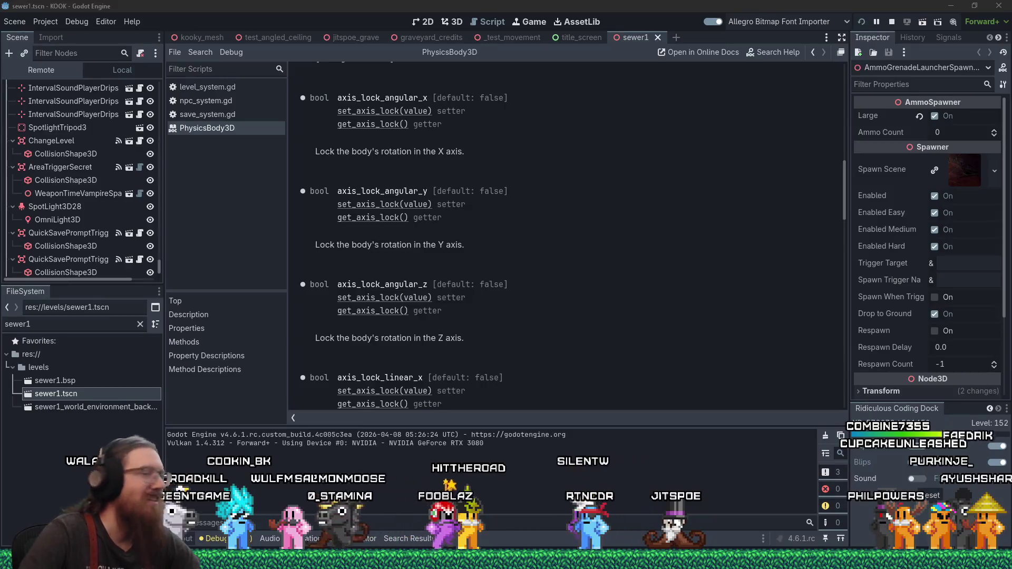
Step: Switch from the Godot editor to the KOOK Pitch Deck slides window
{"action": "key", "text": "alt+Tab"}
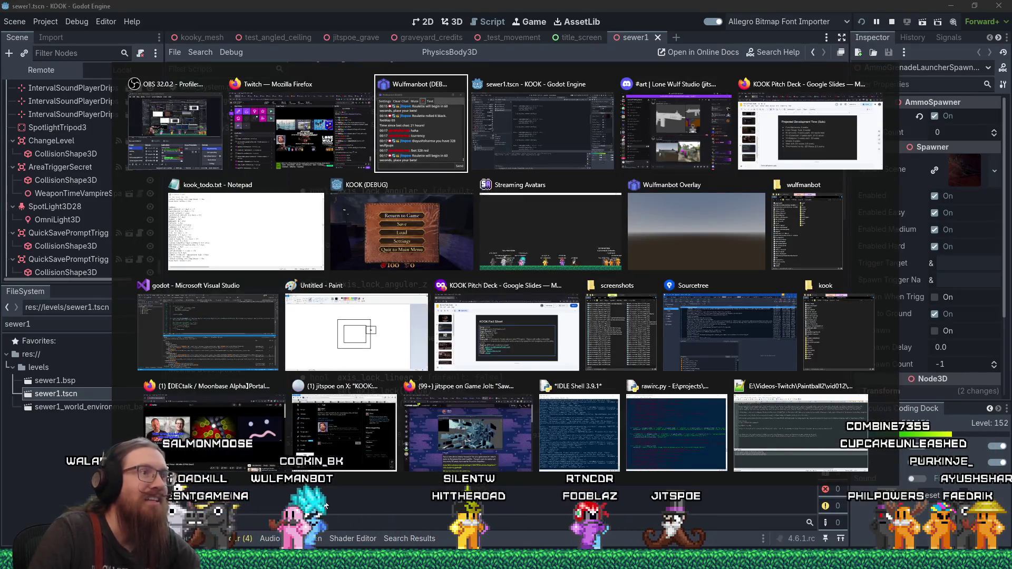
{"action": "key", "text": "alt+Tab"}
{"action": "key", "text": "alt+Tab"}
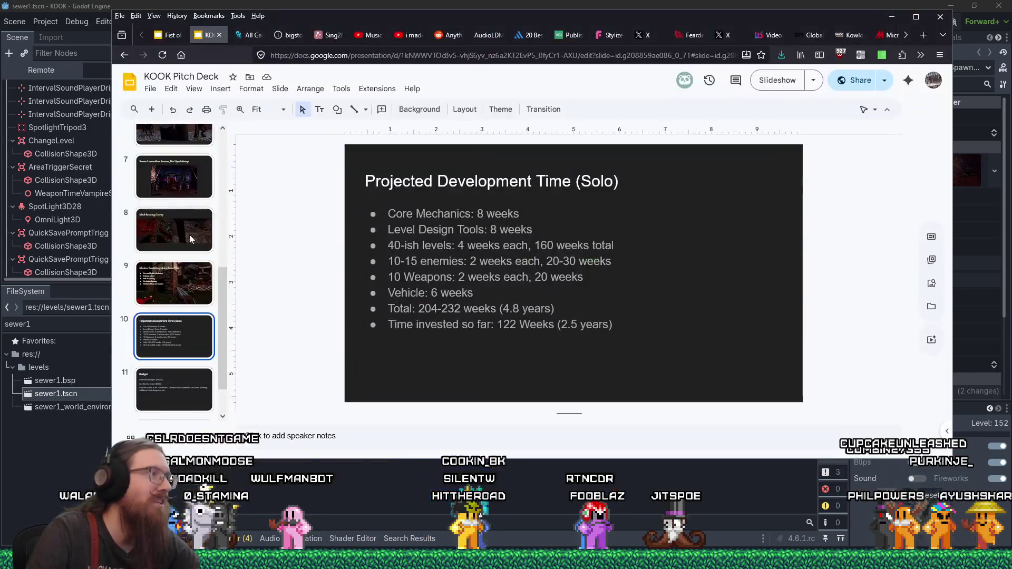
Step: On slide 4, retitle the slide 'You'll get a kick out of KOOK!'
{"action": "left_click", "coordinate": [174, 316]}
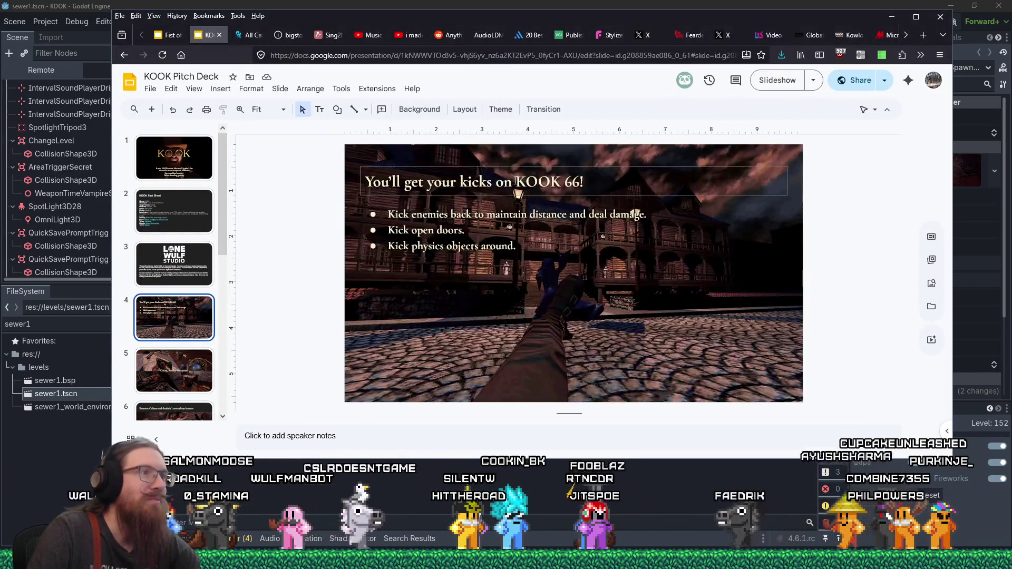
{"action": "left_click", "coordinate": [526, 181]}
{"action": "key", "text": "ctrl+a"}
{"action": "type", "text": "Y"}
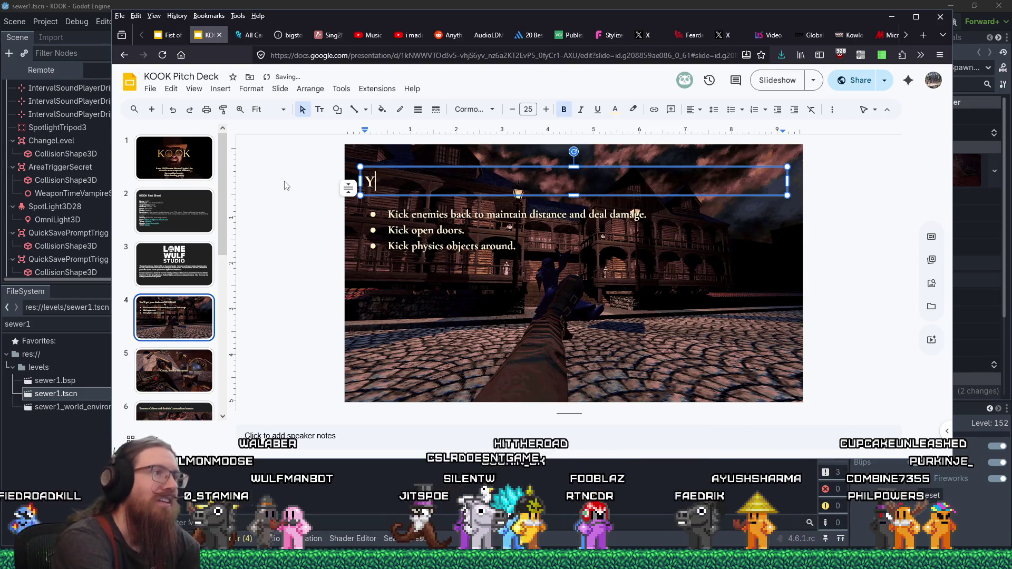
{"action": "type", "text": "ou'll get a kick o"}
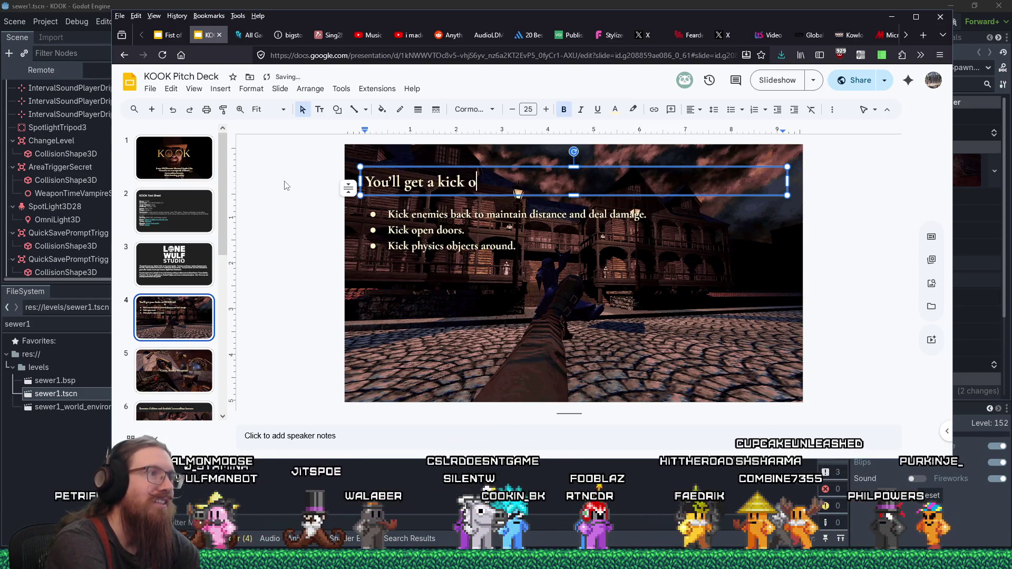
{"action": "type", "text": "ut of KOOK!"}
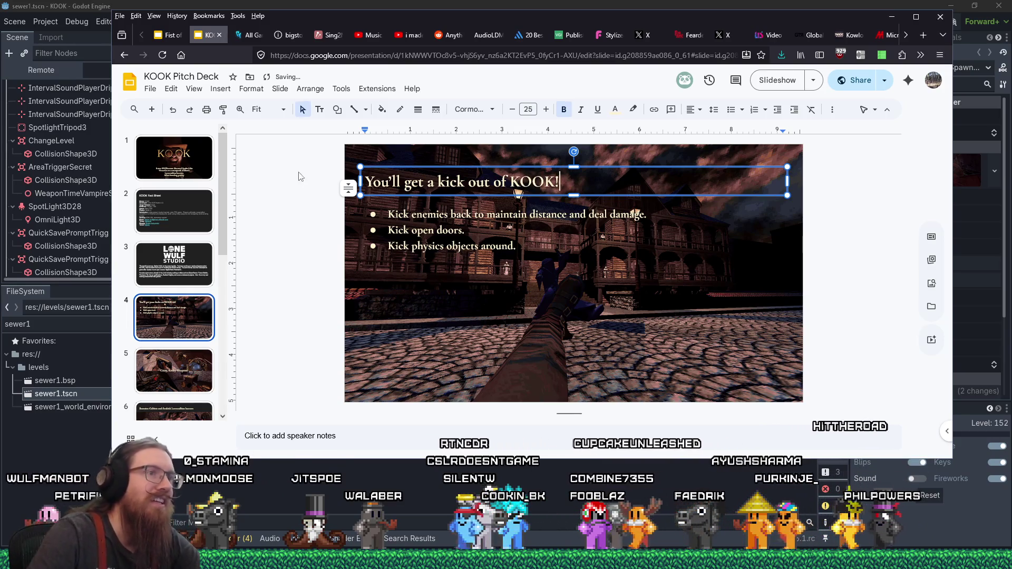
Step: Rewrite the first two bullets as 'Kick open doors.' and 'Kick cultists.'
{"action": "left_click", "coordinate": [649, 214]}
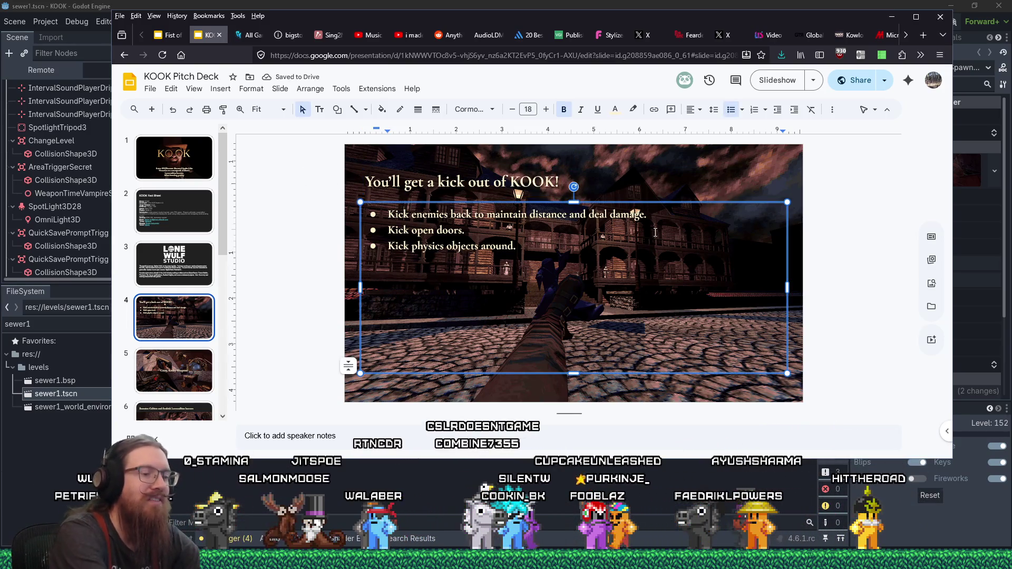
{"action": "key", "text": "shift+Home"}
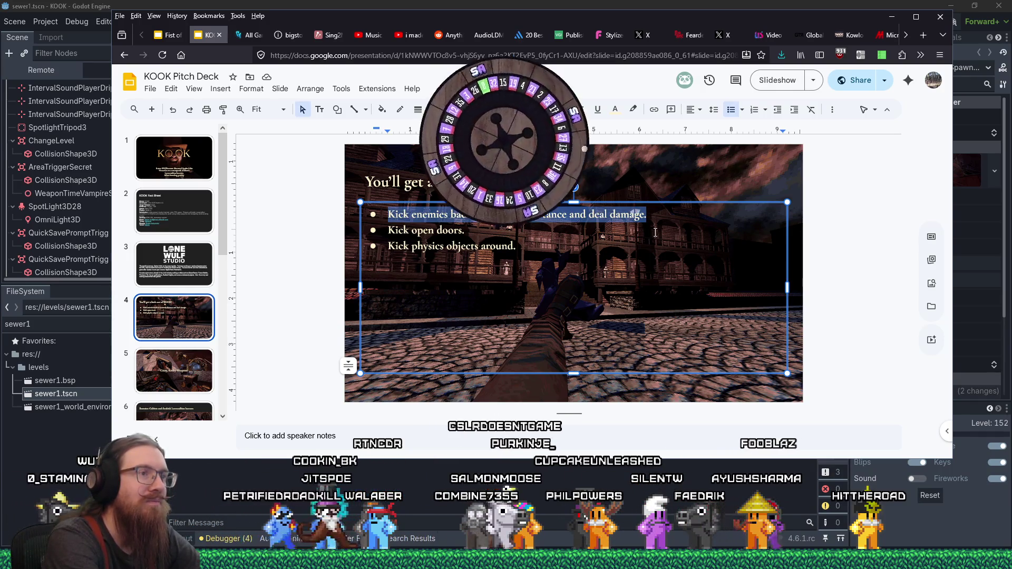
{"action": "key", "text": "BackSpace"}
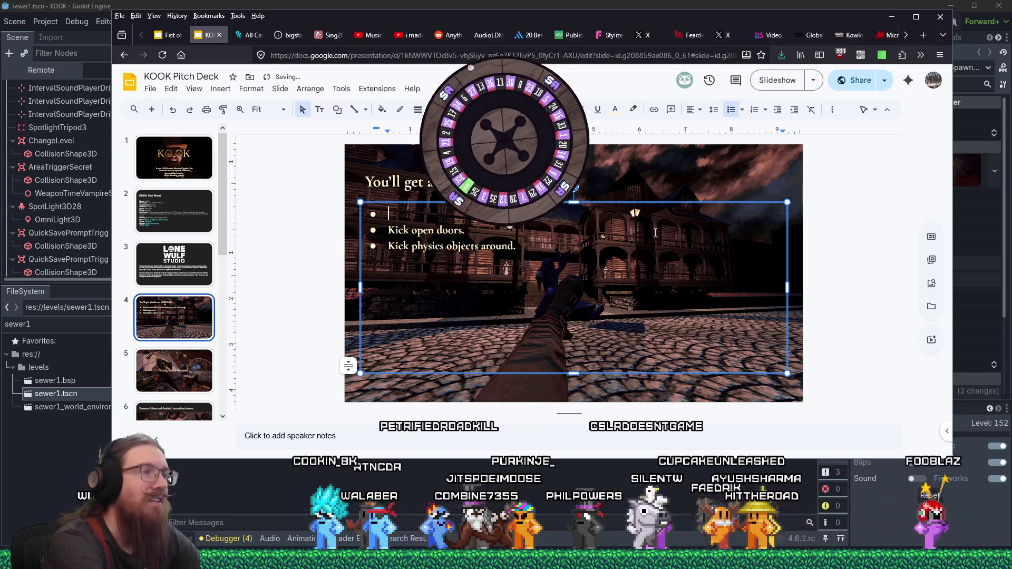
{"action": "type", "text": "Kick open doors."}
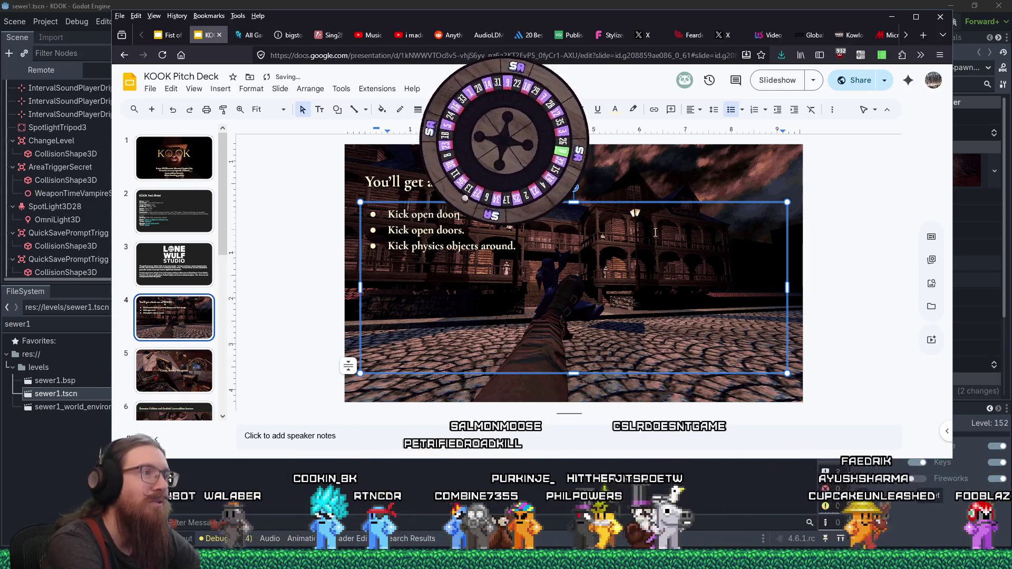
{"action": "key", "text": "shift+Down"}
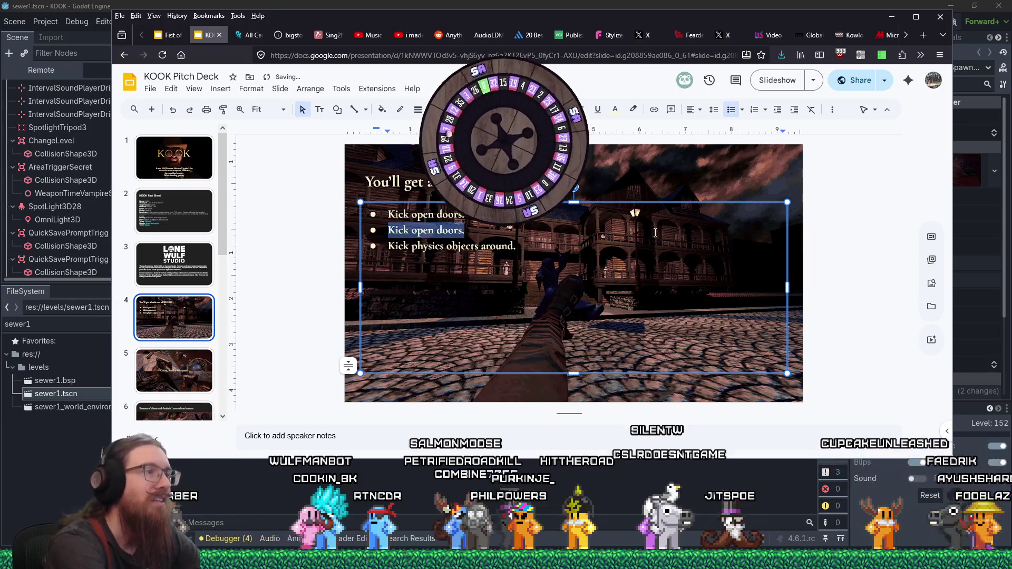
{"action": "type", "text": "Kick"}
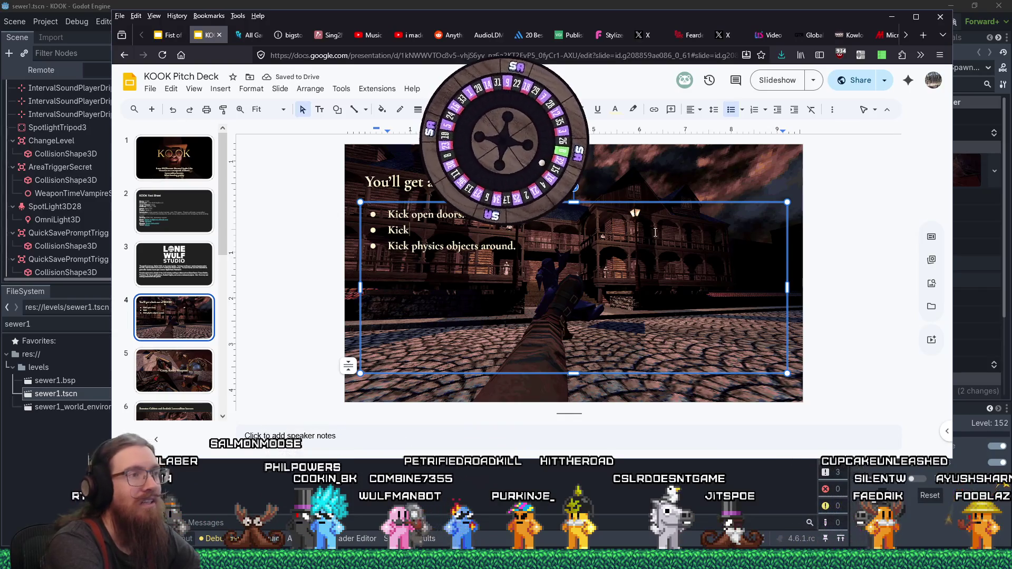
{"action": "type", "text": " cultists."}
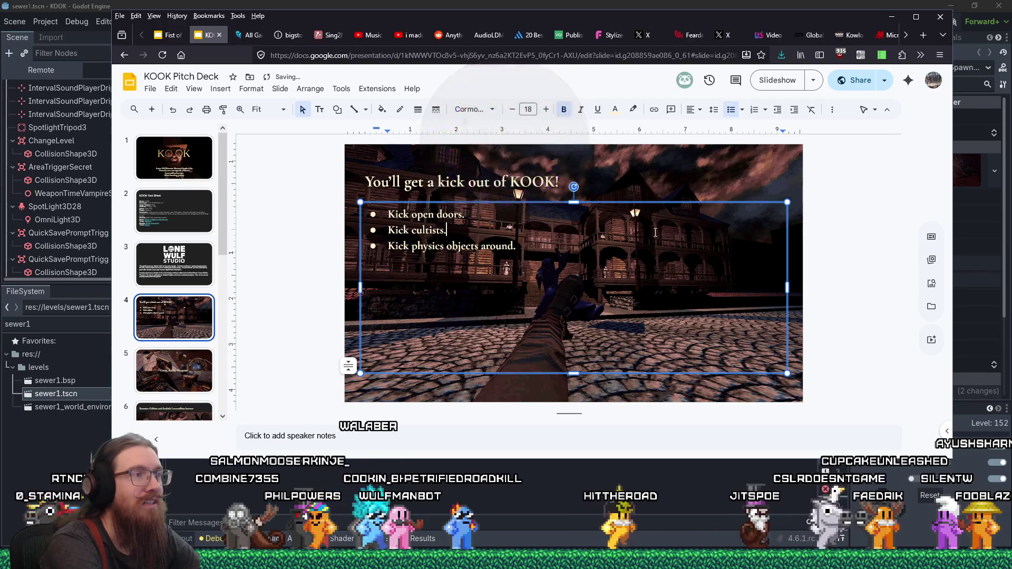
Step: Add 'Kick balls.' and a fourth kick bullet, ending with 'Just don't kick the bucket.'
{"action": "key", "text": "Return"}
{"action": "type", "text": "Kick balls."}
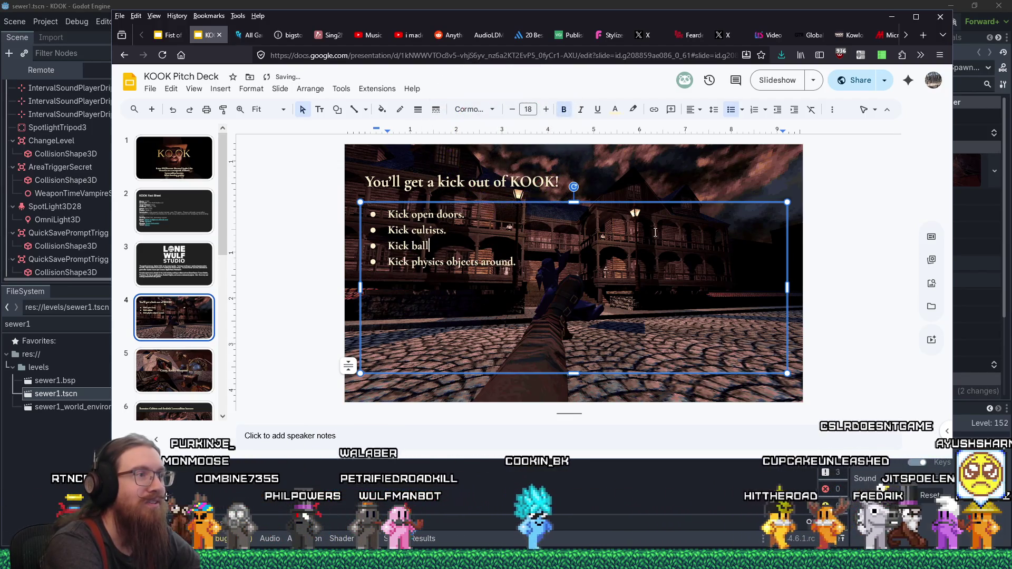
{"action": "key", "text": "Return"}
{"action": "type", "text": "Kick cultists’ alls"}
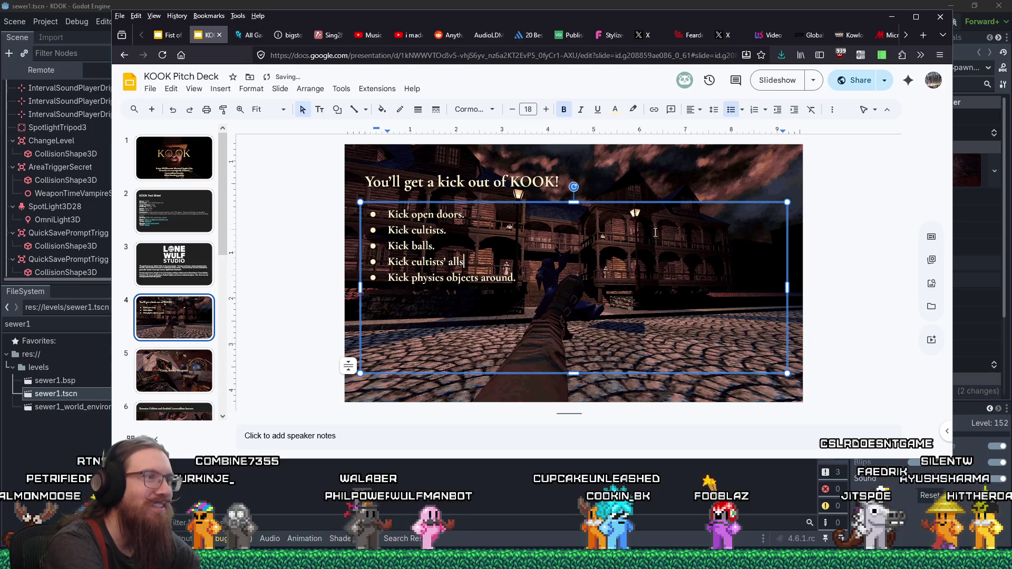
{"action": "key", "text": "BackSpace"}
{"action": "key", "text": "BackSpace"}
{"action": "key", "text": "BackSpace"}
{"action": "key", "text": "Down"}
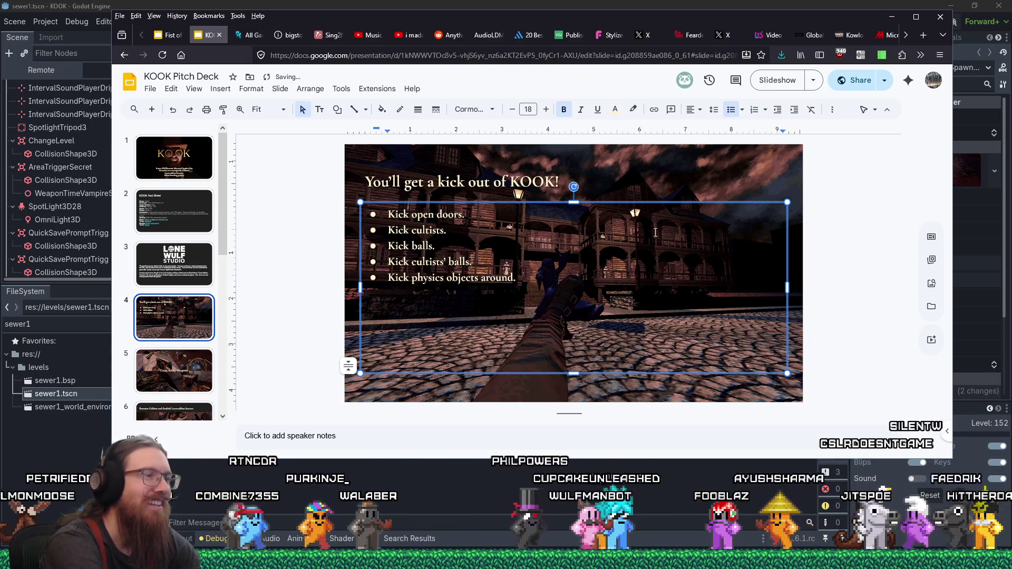
{"action": "type", "text": "Just don’t kick the bucket."}
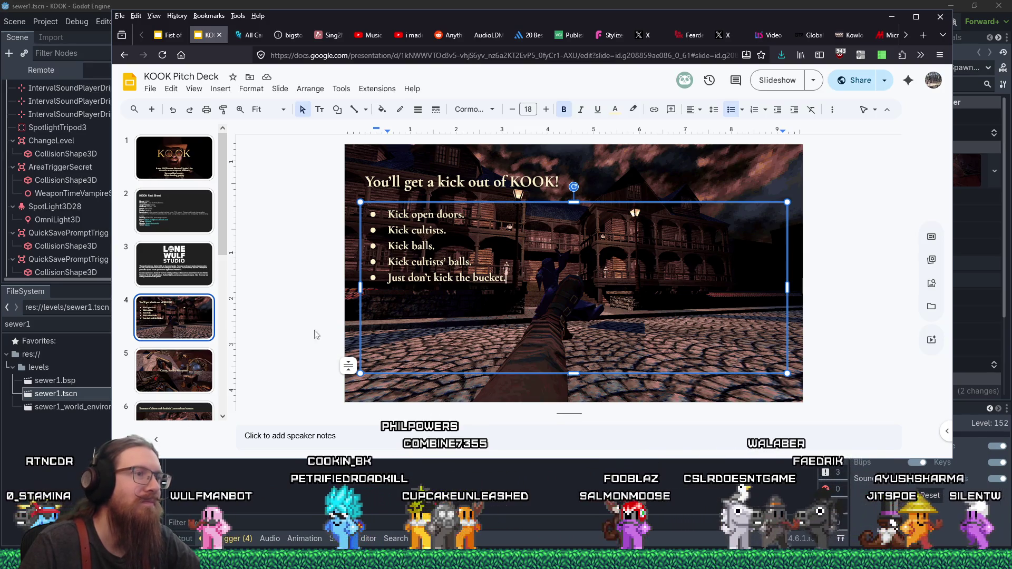
{"action": "left_click", "coordinate": [305, 301]}
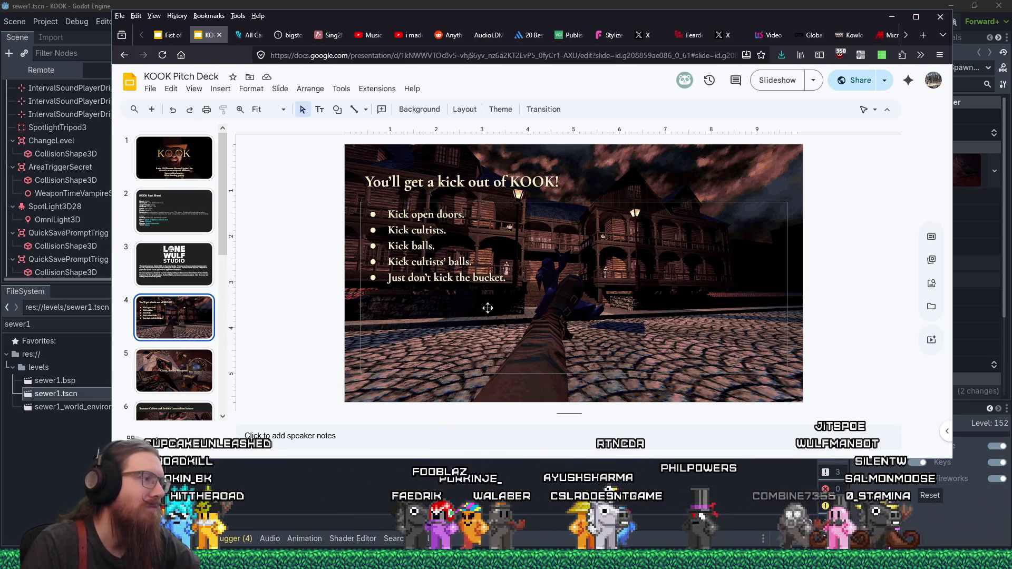
Step: Open slide 5, 'Crazy, Kooky Weapons!'
{"action": "left_click", "coordinate": [198, 364]}
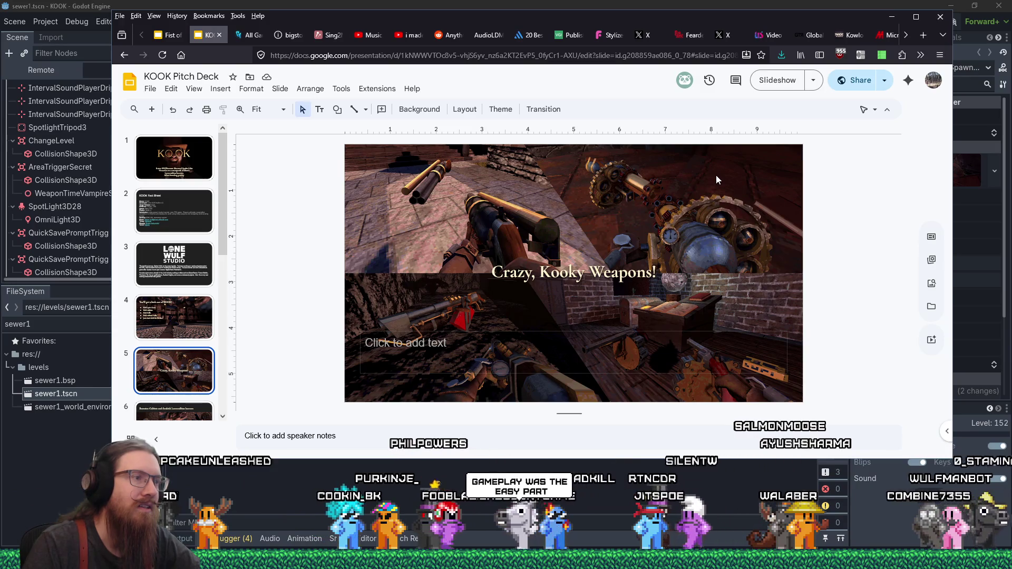
Step: Review the enemies slide 6 and kick slide 4, then the gravity and retro-rendering slides 8 and 9
{"action": "left_click", "coordinate": [785, 330]}
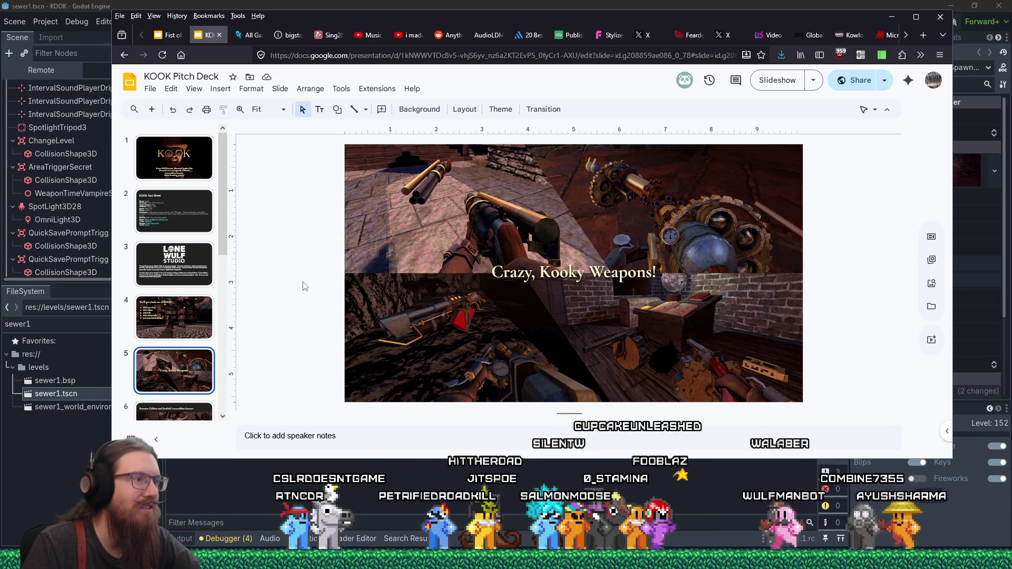
{"action": "scroll", "coordinate": [205, 316], "scroll_direction": "down", "scroll_amount": 1}
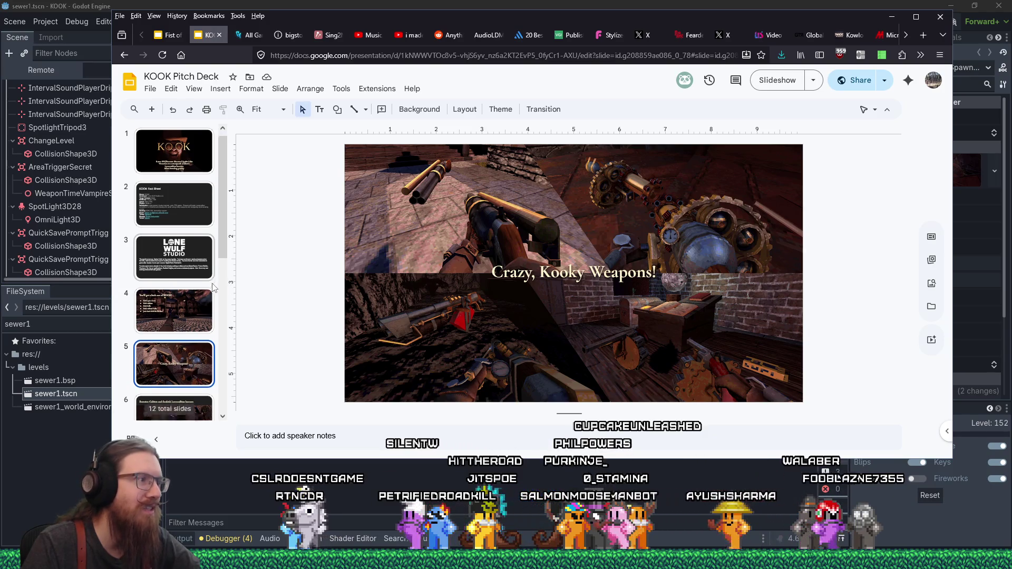
{"action": "left_click", "coordinate": [188, 365]}
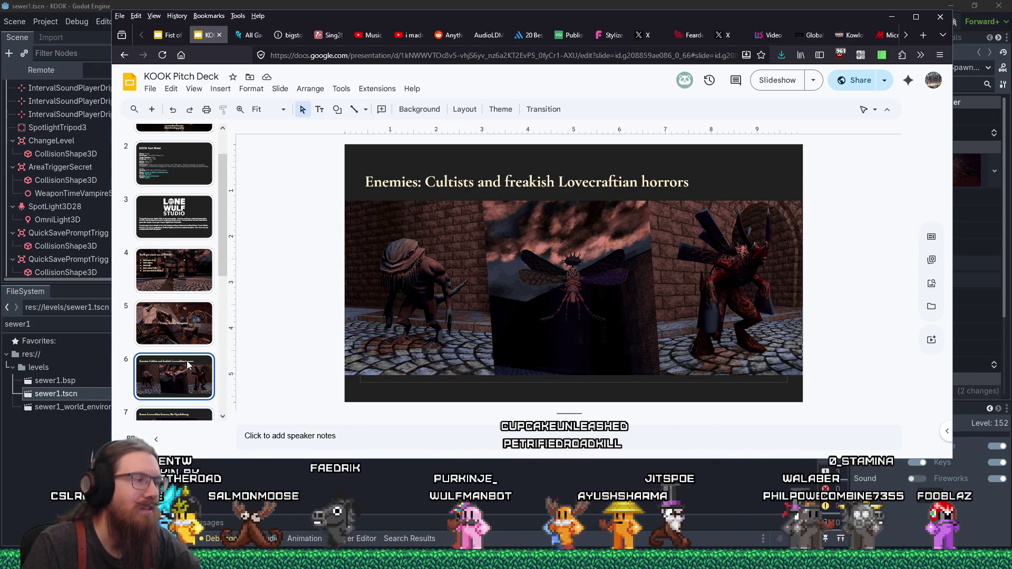
{"action": "scroll", "coordinate": [186, 369], "scroll_direction": "down", "scroll_amount": 1}
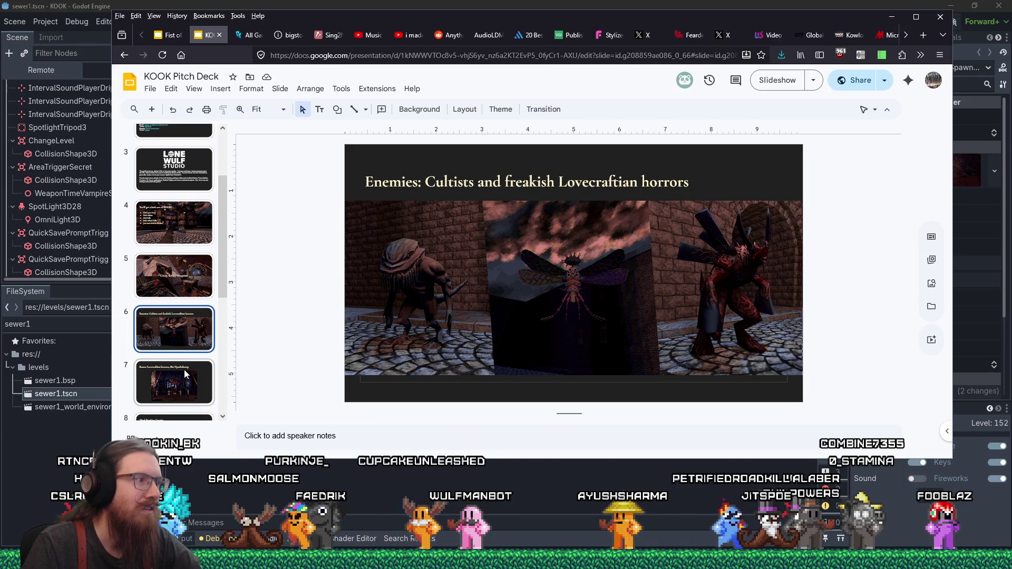
{"action": "left_click", "coordinate": [179, 226]}
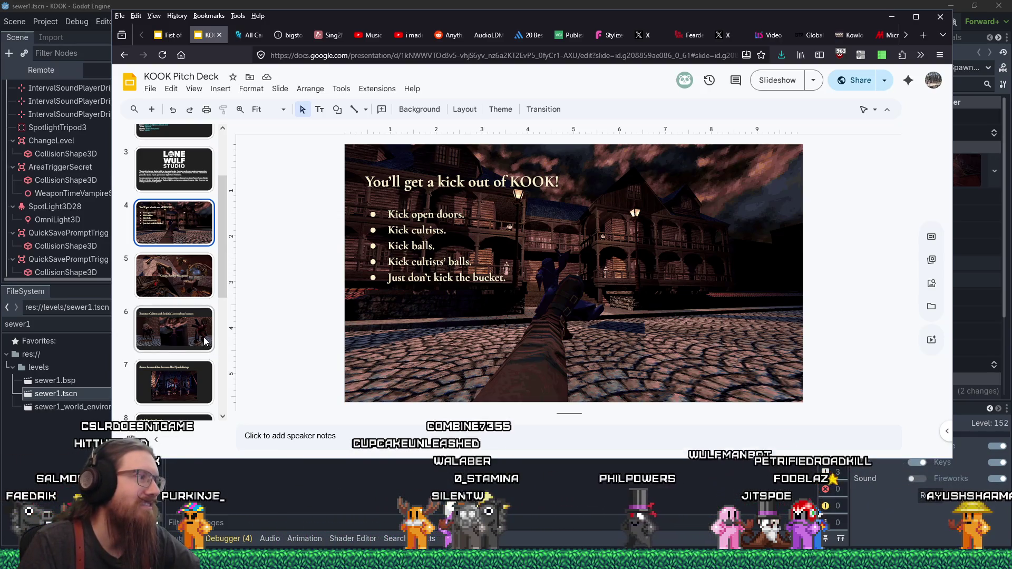
{"action": "scroll", "coordinate": [200, 336], "scroll_direction": "down", "scroll_amount": 3}
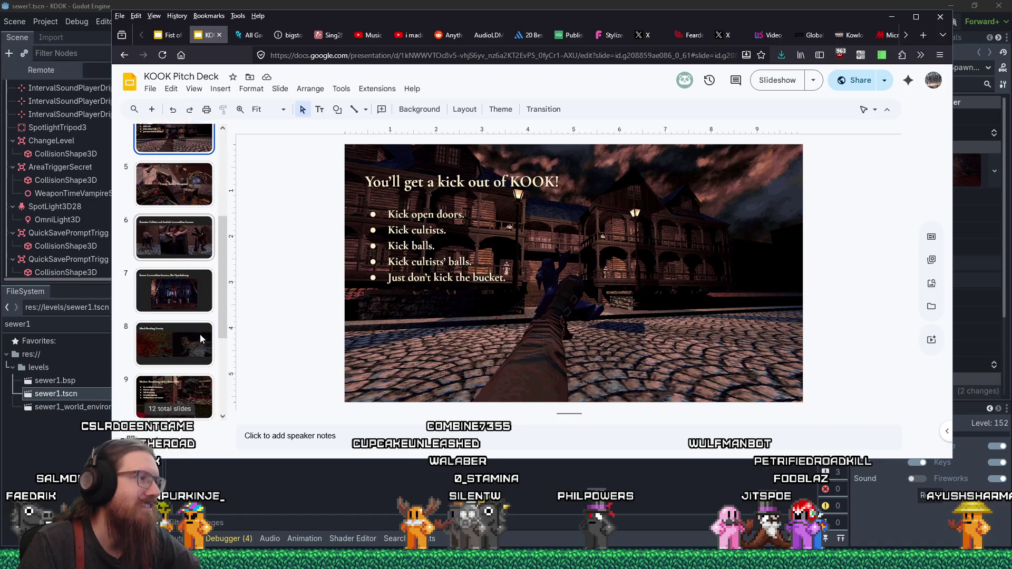
{"action": "left_click", "coordinate": [201, 338]}
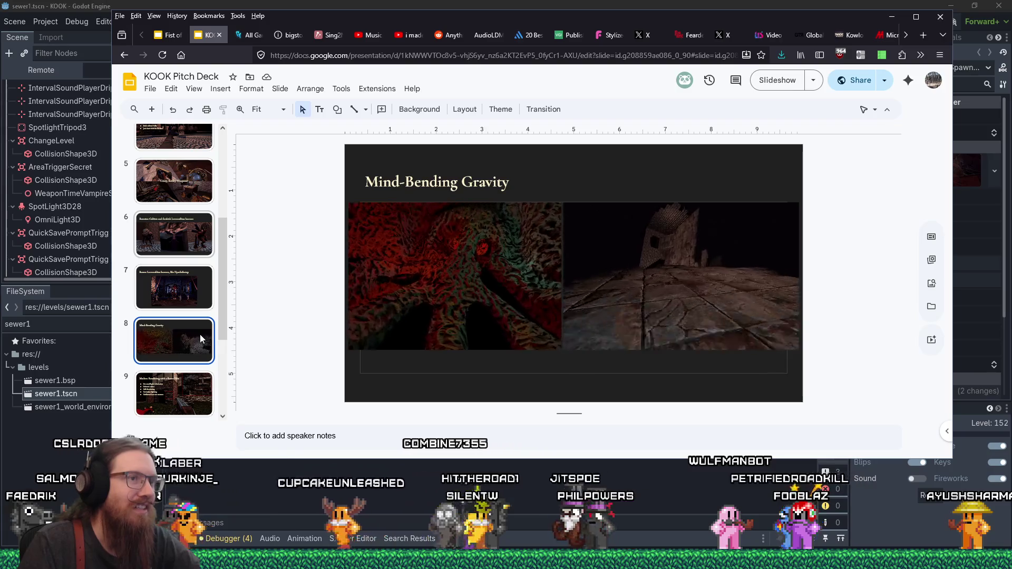
{"action": "scroll", "coordinate": [200, 338], "scroll_direction": "down", "scroll_amount": 1}
{"action": "scroll", "coordinate": [201, 334], "scroll_direction": "down", "scroll_amount": 1}
{"action": "left_click", "coordinate": [201, 338]}
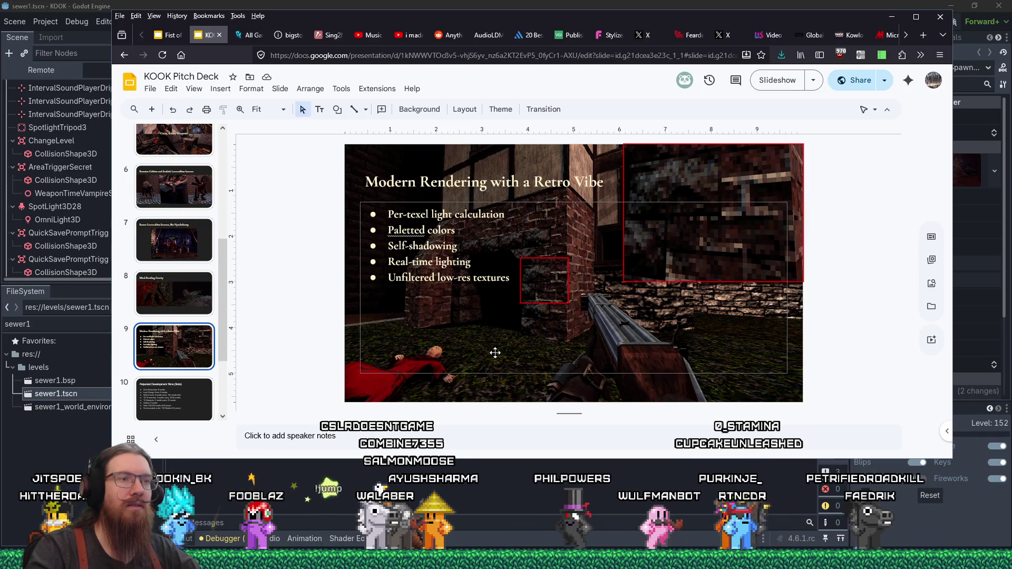
Step: Return from the slides to the Godot editor window
{"action": "key", "text": "alt+Tab"}
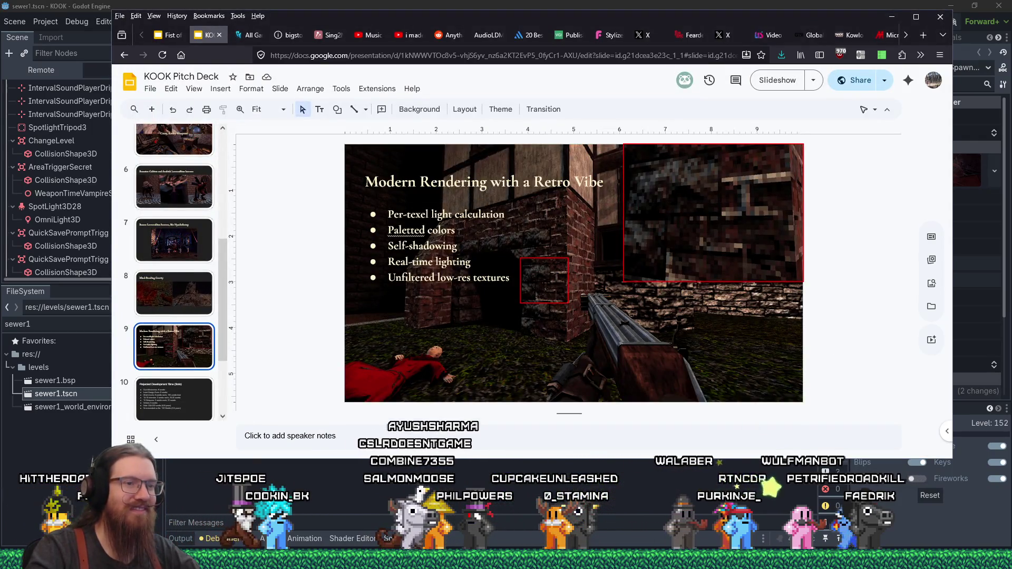
{"action": "key", "text": "alt+Tab"}
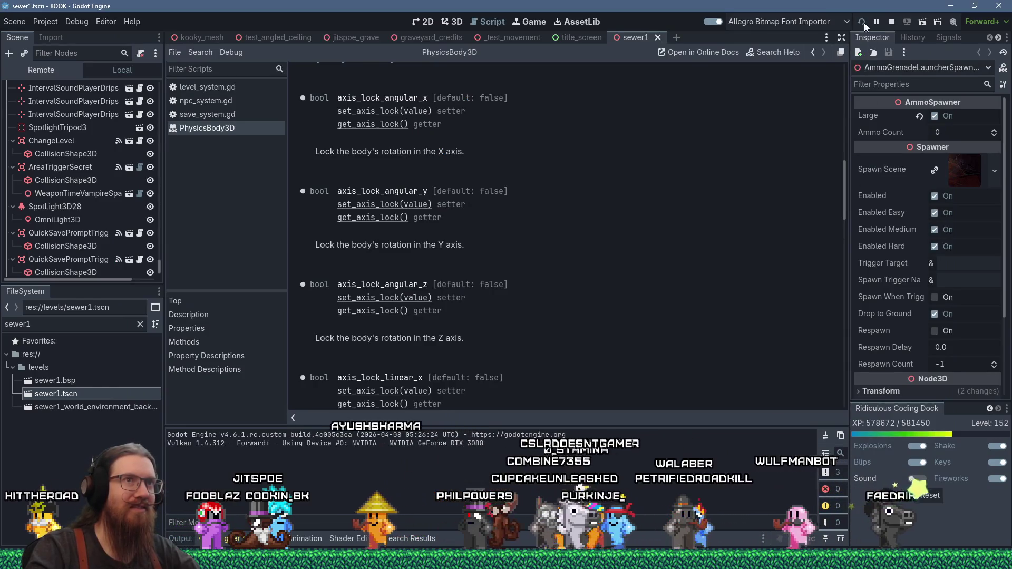
Step: In the KOOK debug game, enable noclip and notarget through the development console
{"action": "key", "text": "alt+Tab"}
{"action": "key", "text": "grave"}
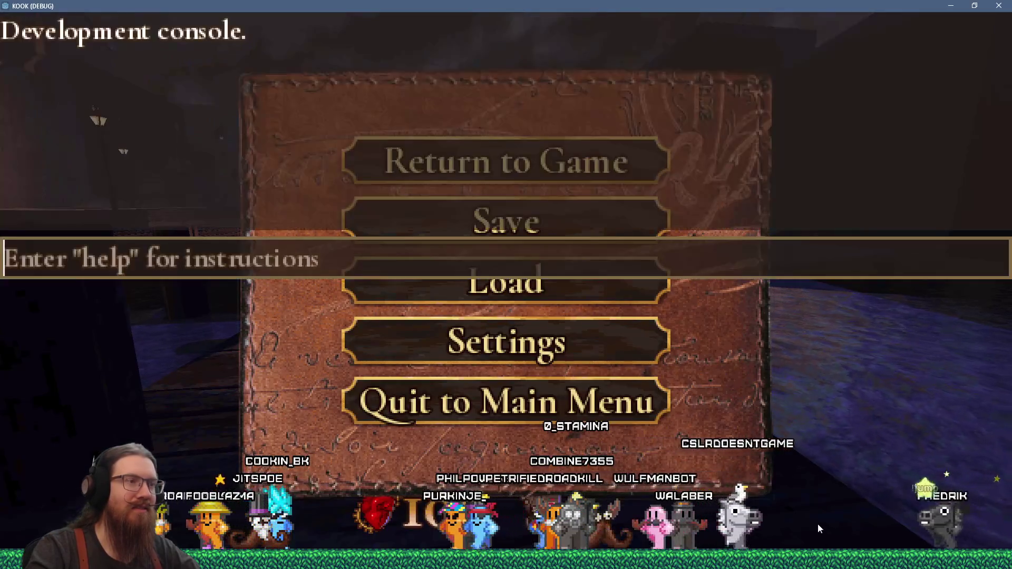
{"action": "key", "text": "Escape"}
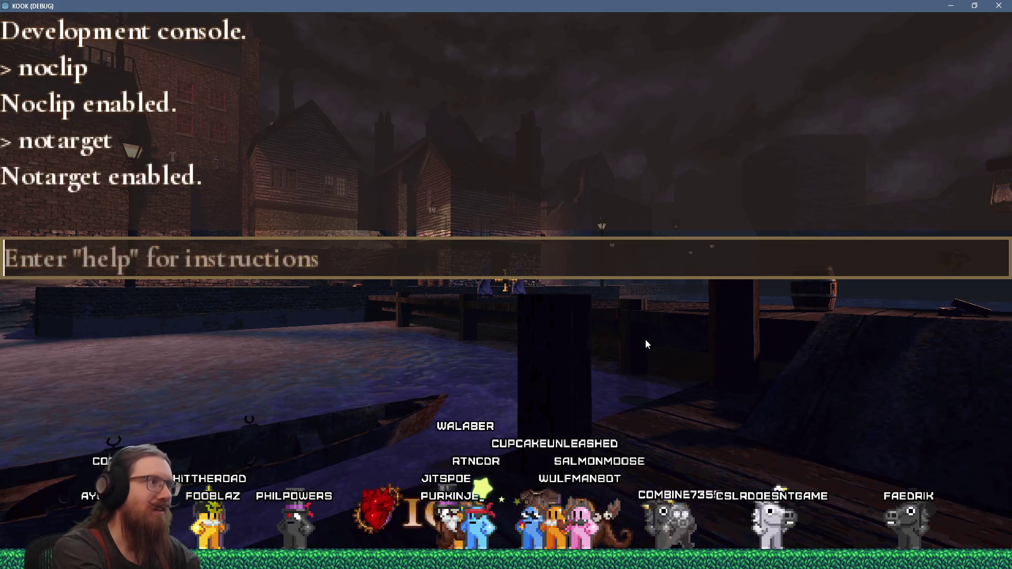
{"action": "key", "text": "grave"}
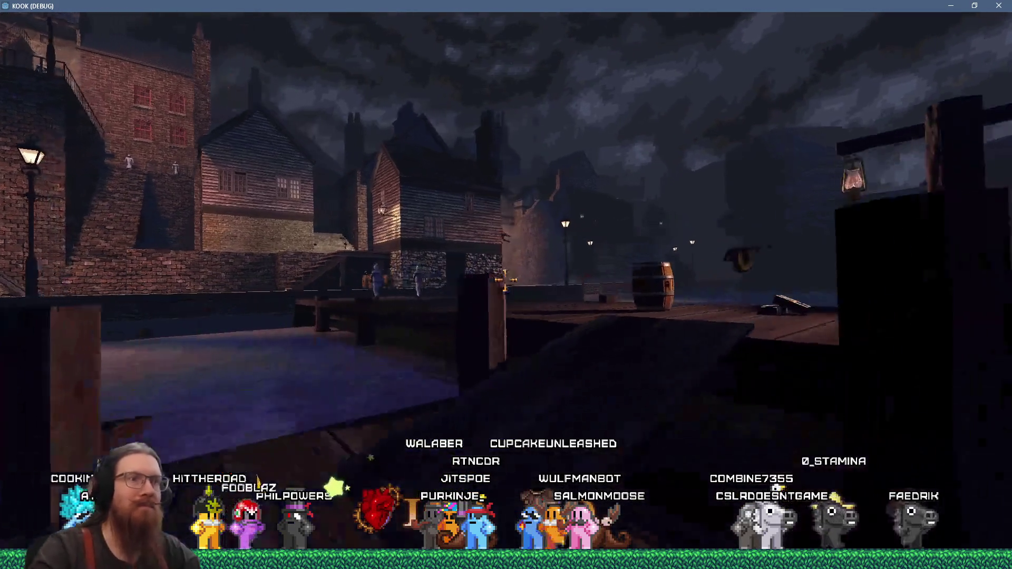
Step: Walk from the dock through the town streets to the brick wall and hooded figures
{"action": "key", "text": "w"}
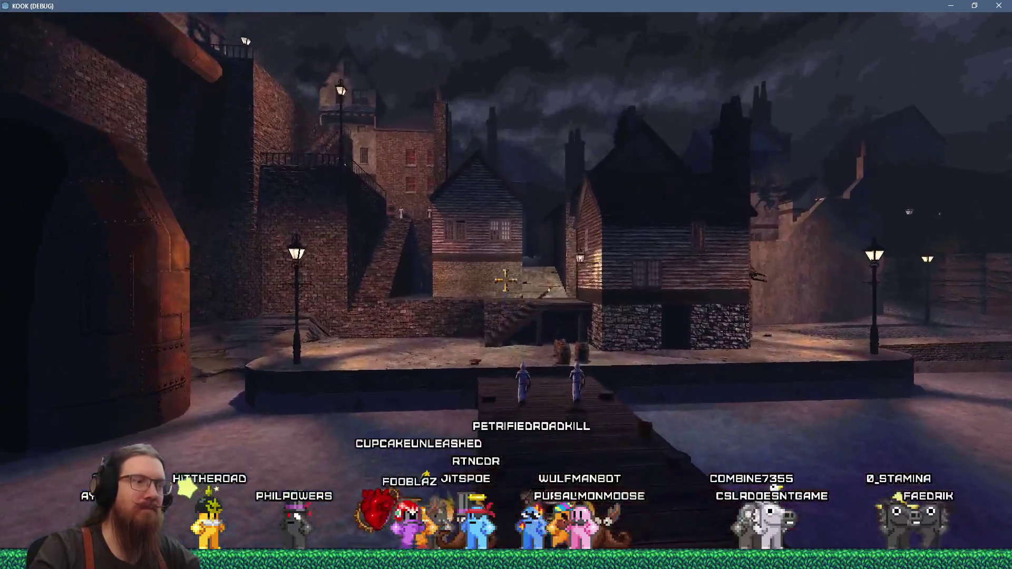
{"action": "key", "text": "w"}
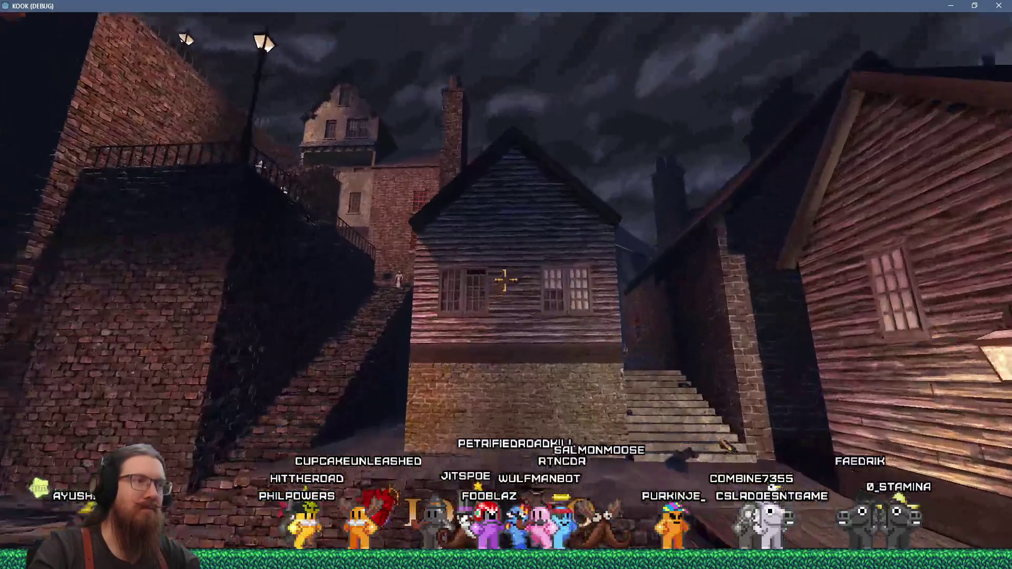
{"action": "key", "text": "w"}
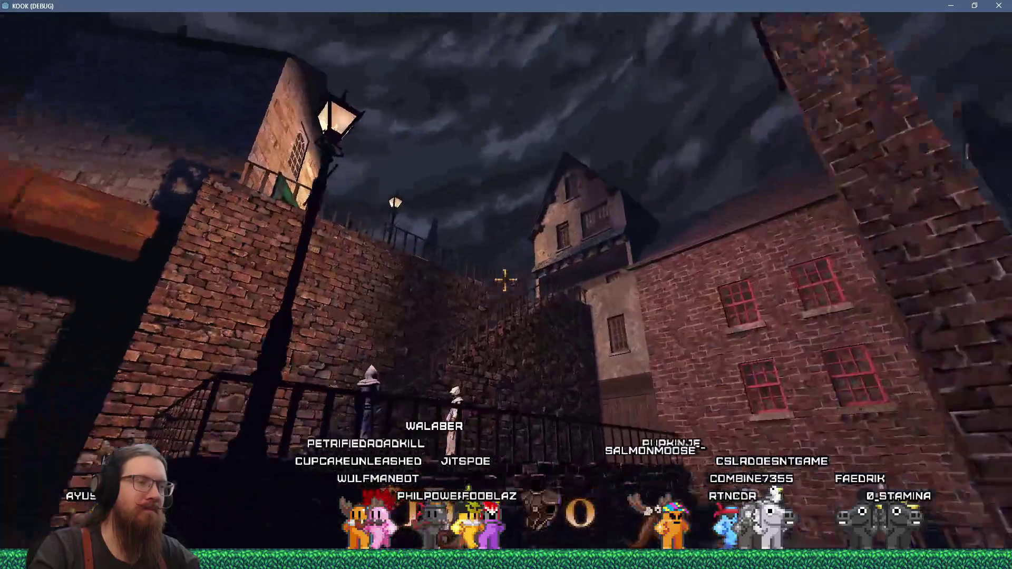
{"action": "key", "text": "w"}
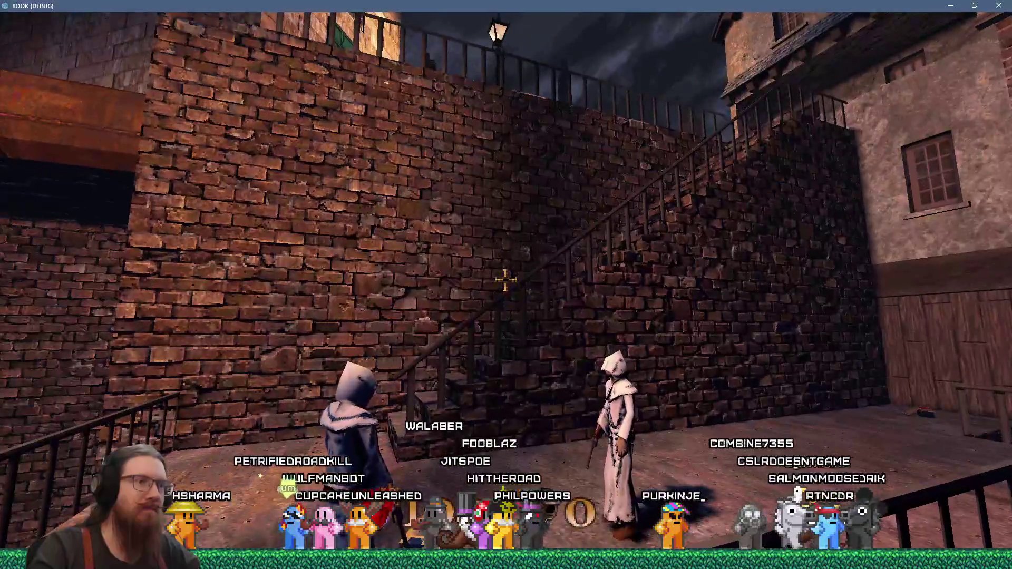
{"action": "key", "text": "w"}
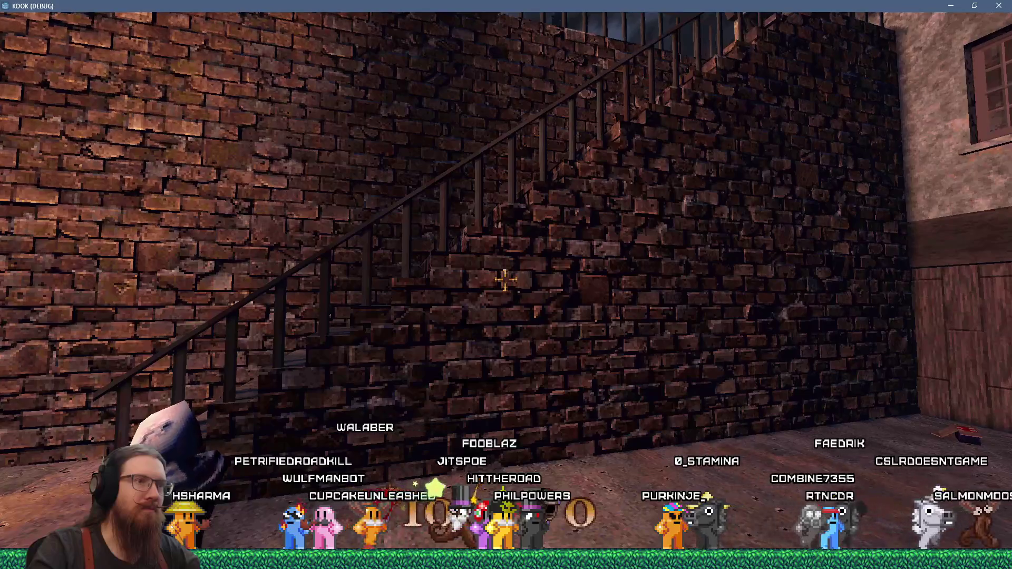
{"action": "key", "text": "a"}
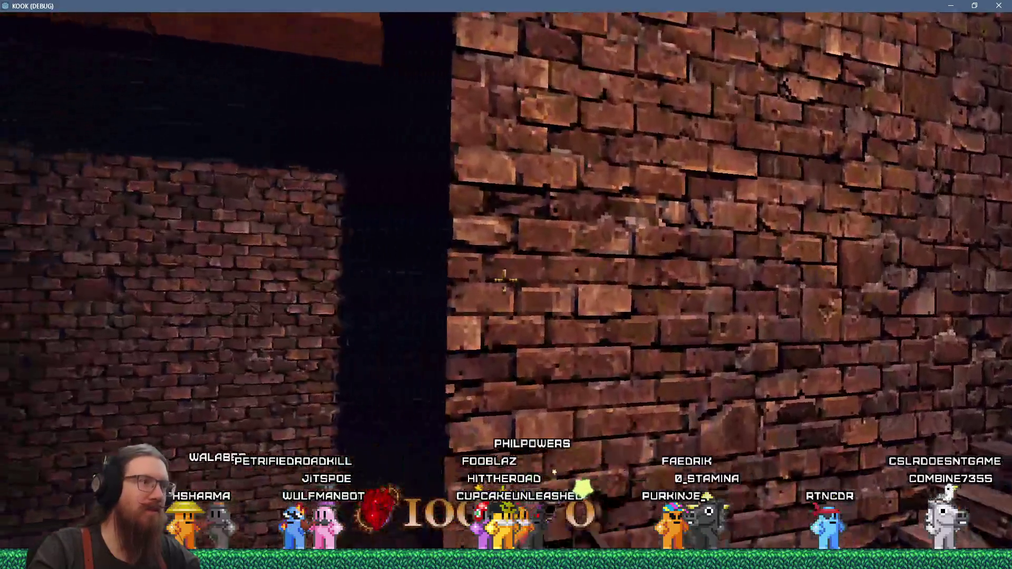
{"action": "key", "text": "a"}
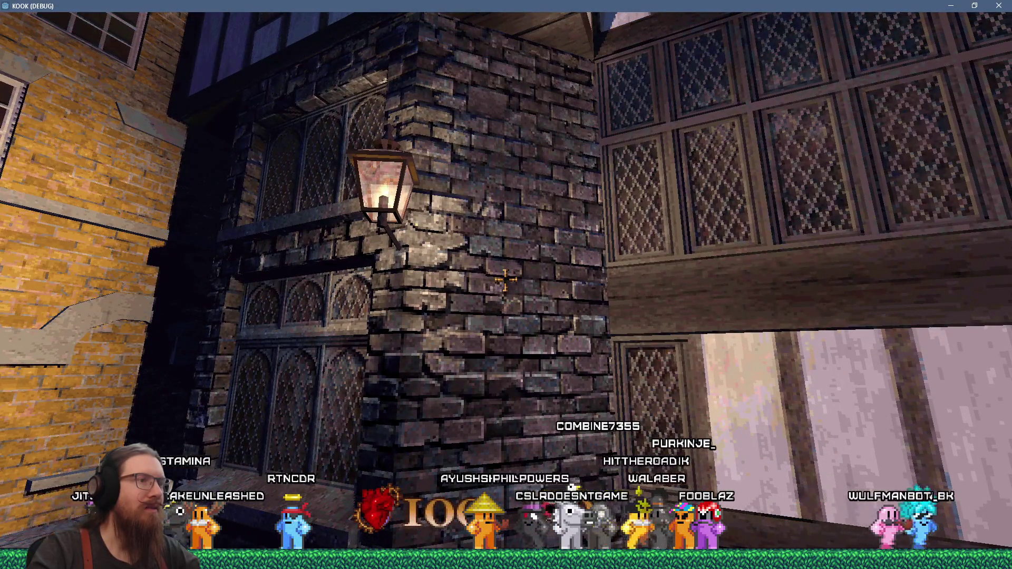
Step: Inspect the café, tower and lamp-lit timbered street, then bring up the development console
{"action": "key", "text": "w"}
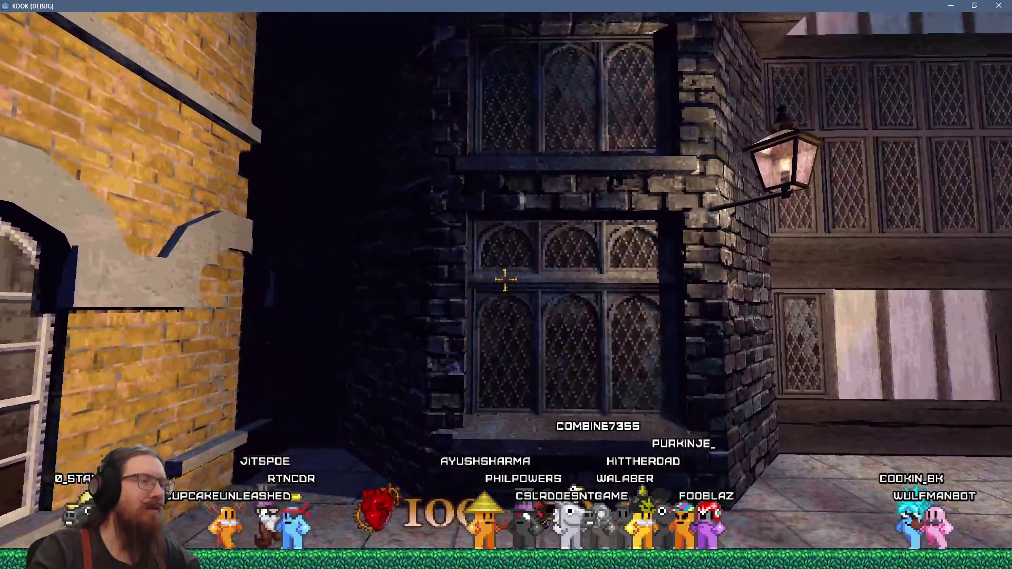
{"action": "key", "text": "s"}
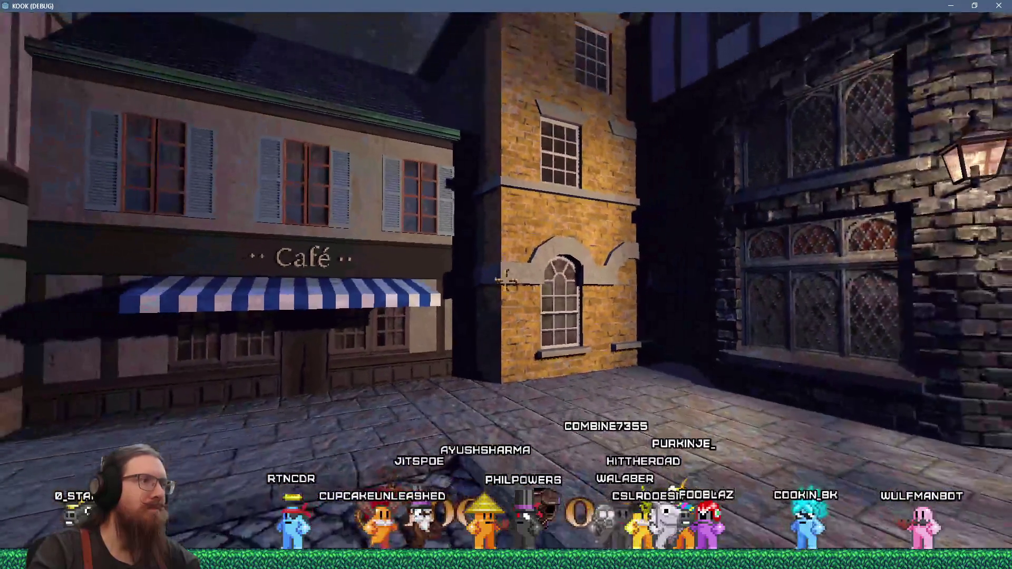
{"action": "key", "text": "Left"}
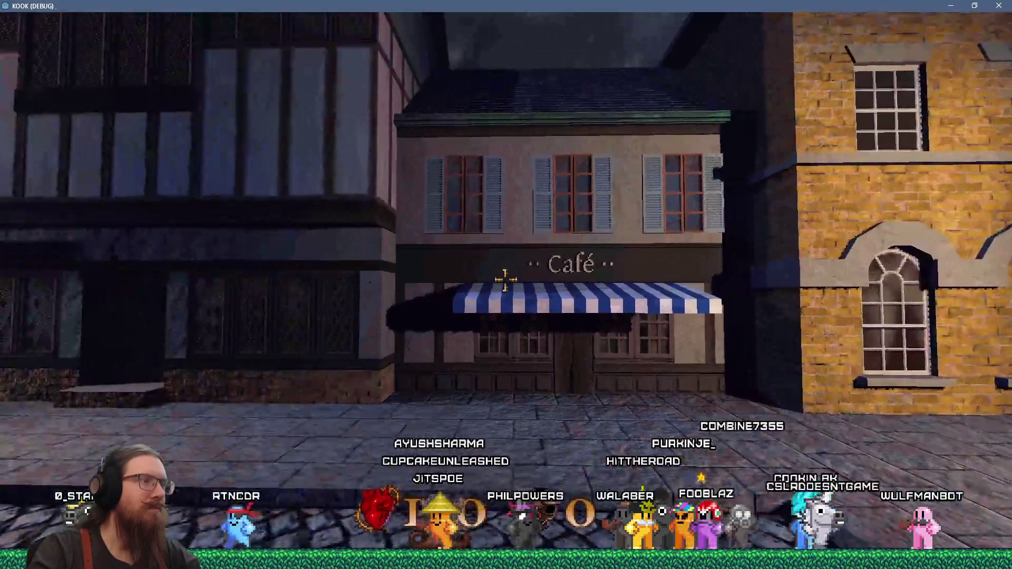
{"action": "key", "text": "Right"}
{"action": "key", "text": "w"}
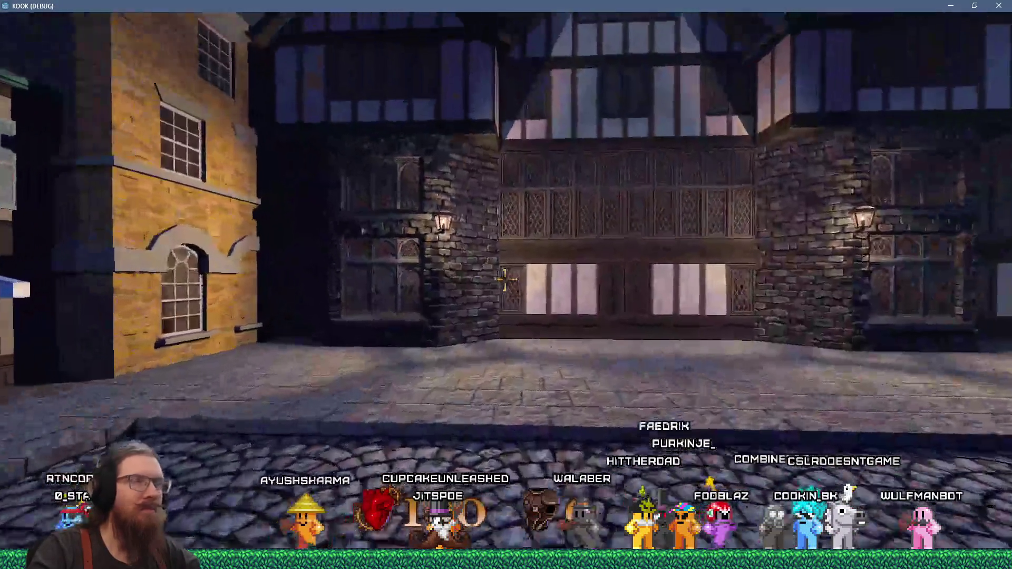
{"action": "key", "text": "w"}
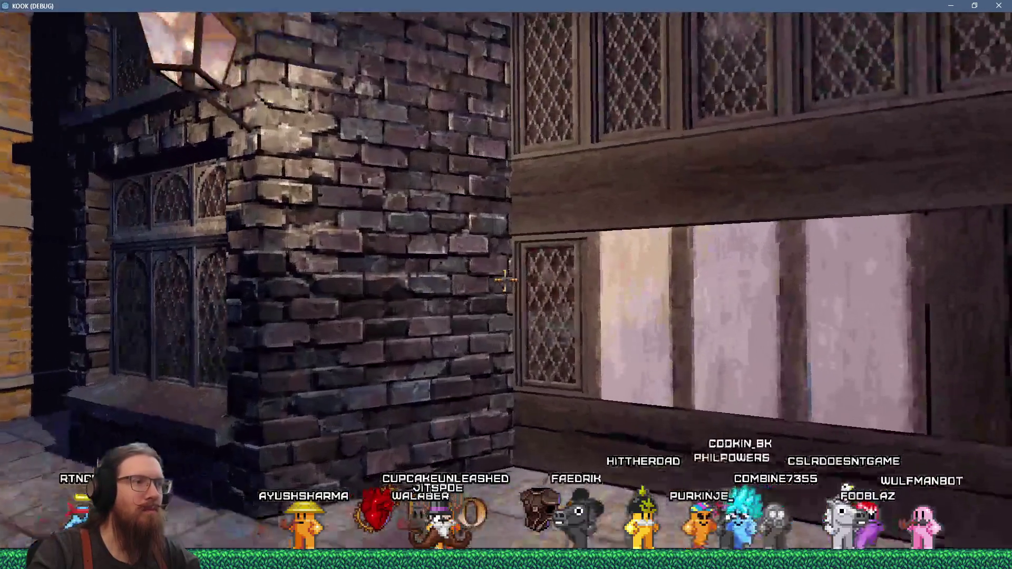
{"action": "key", "text": "s"}
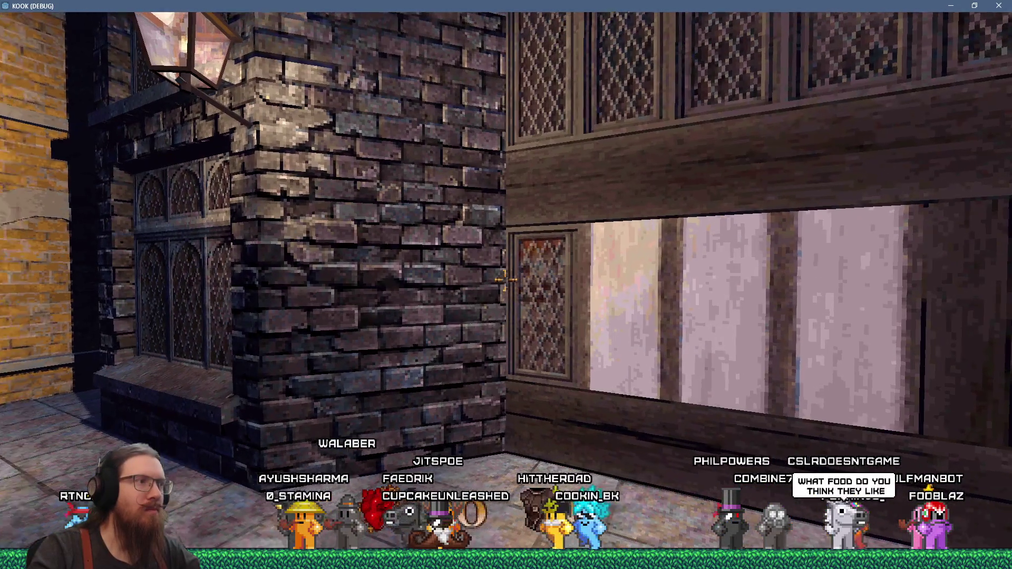
{"action": "key", "text": "Left"}
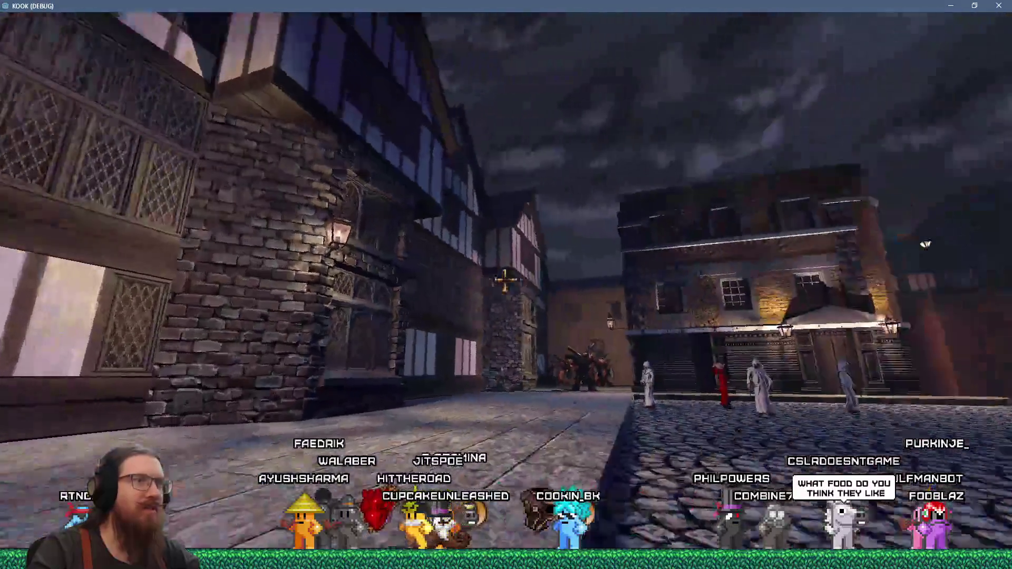
{"action": "key", "text": "grave"}
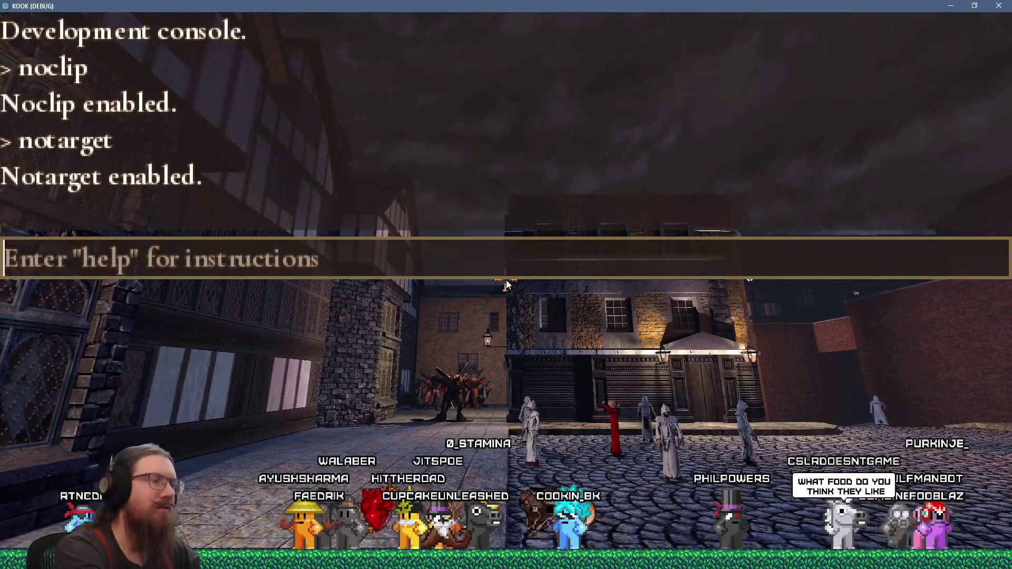
Step: Load the sewer1 level with the 'map' console command
{"action": "type", "text": "map sewer1"}
{"action": "key", "text": "Return"}
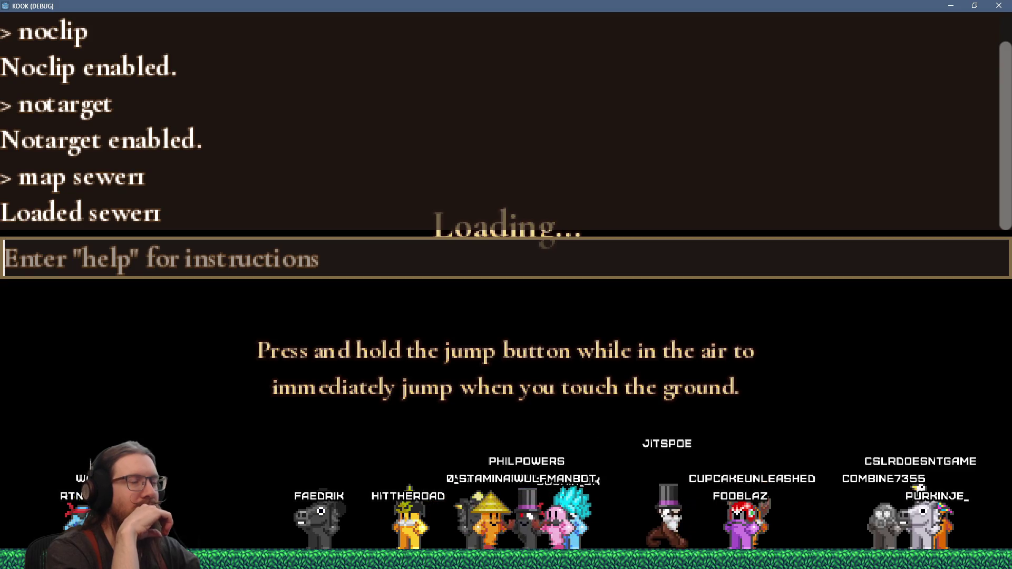
{"action": "key", "text": "Escape"}
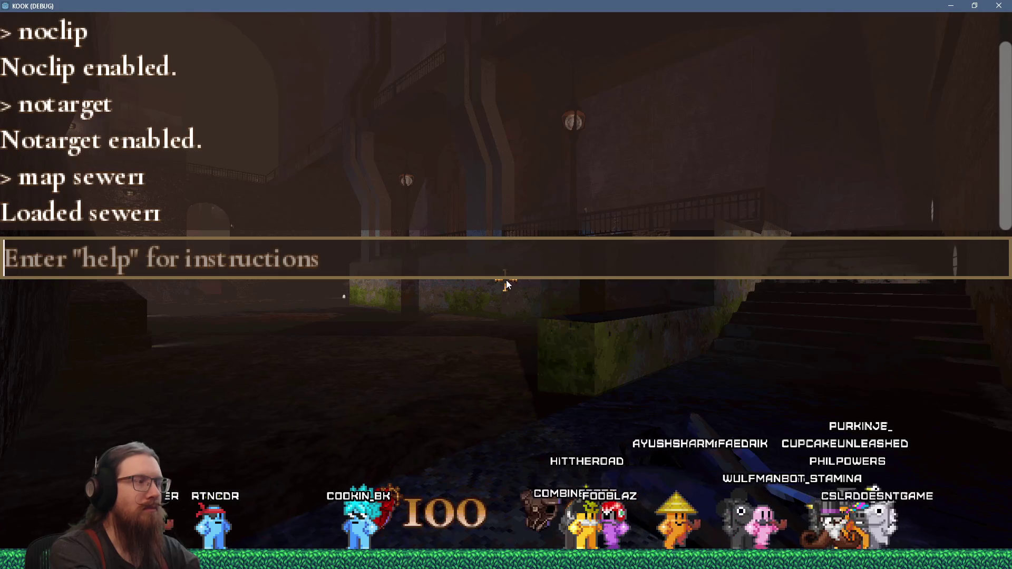
Step: Enable noclip and notarget from the console, then close it
{"action": "type", "text": "noclip"}
{"action": "key", "text": "Return"}
{"action": "type", "text": "notar"}
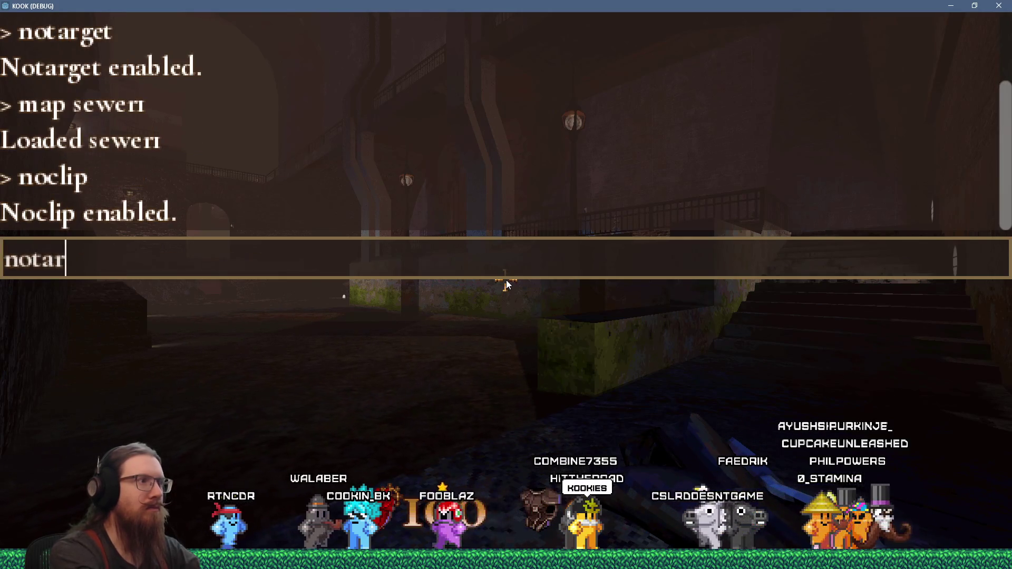
{"action": "type", "text": "get"}
{"action": "key", "text": "Return"}
{"action": "key", "text": "grave"}
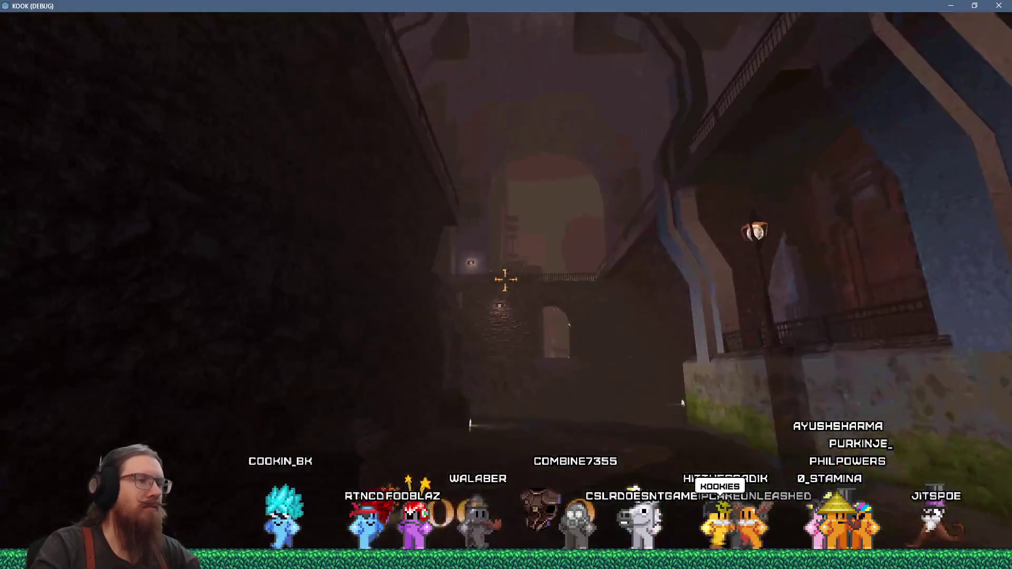
Step: Fly through the sewer archway to inspect the wall lamps, then open Settings from the pause menu
{"action": "key", "text": "w"}
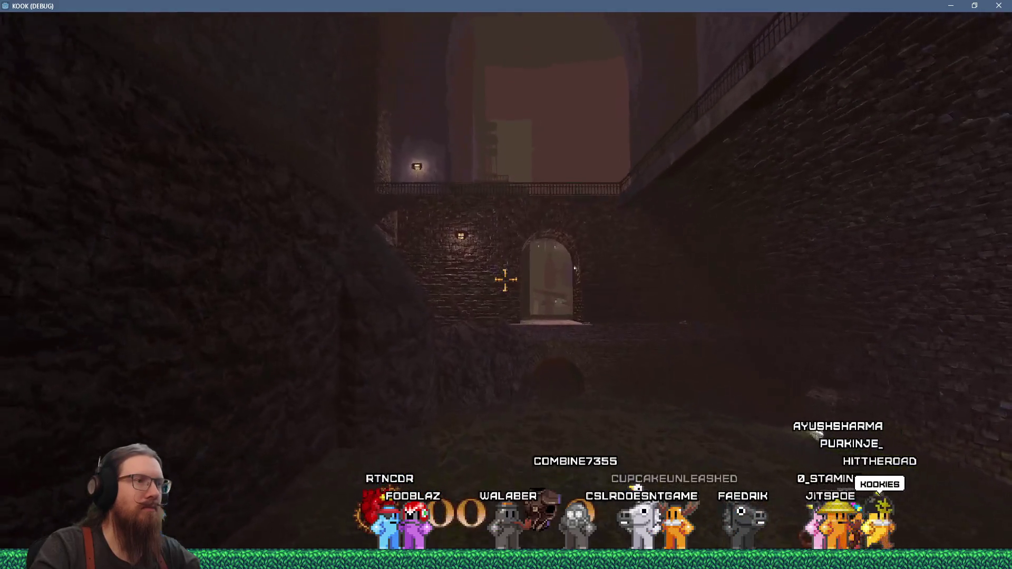
{"action": "key", "text": "w"}
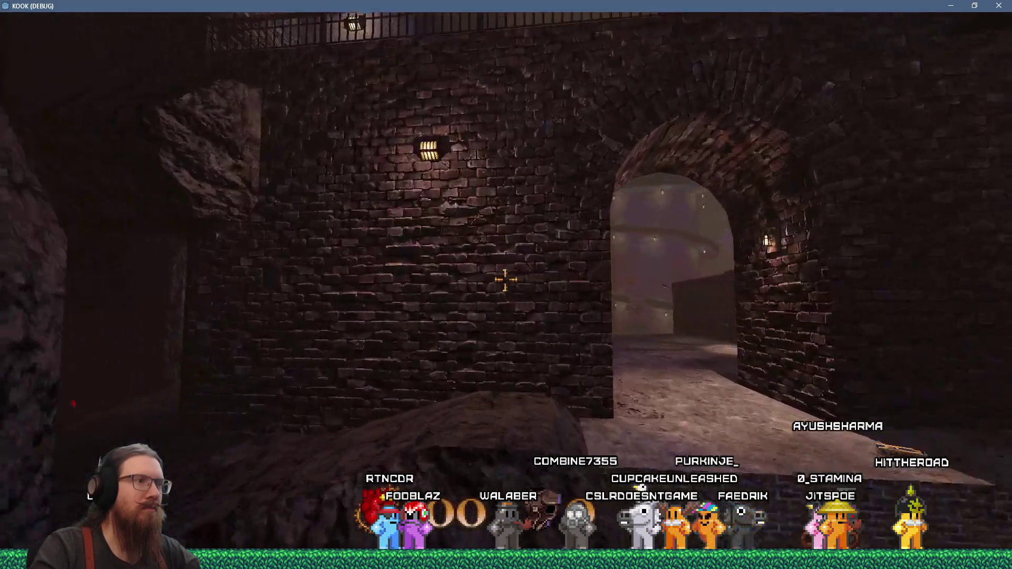
{"action": "key", "text": "w"}
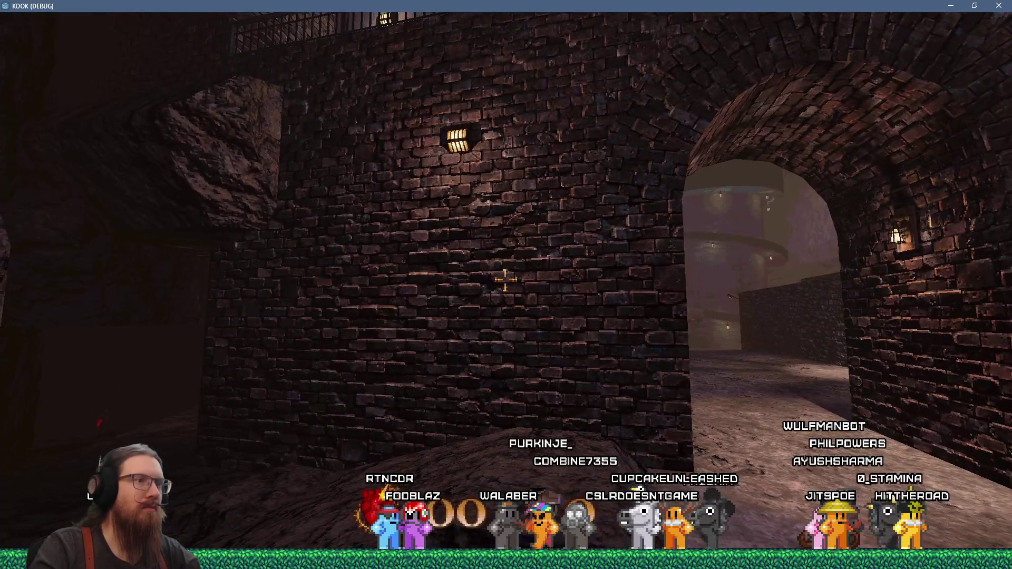
{"action": "key", "text": "w"}
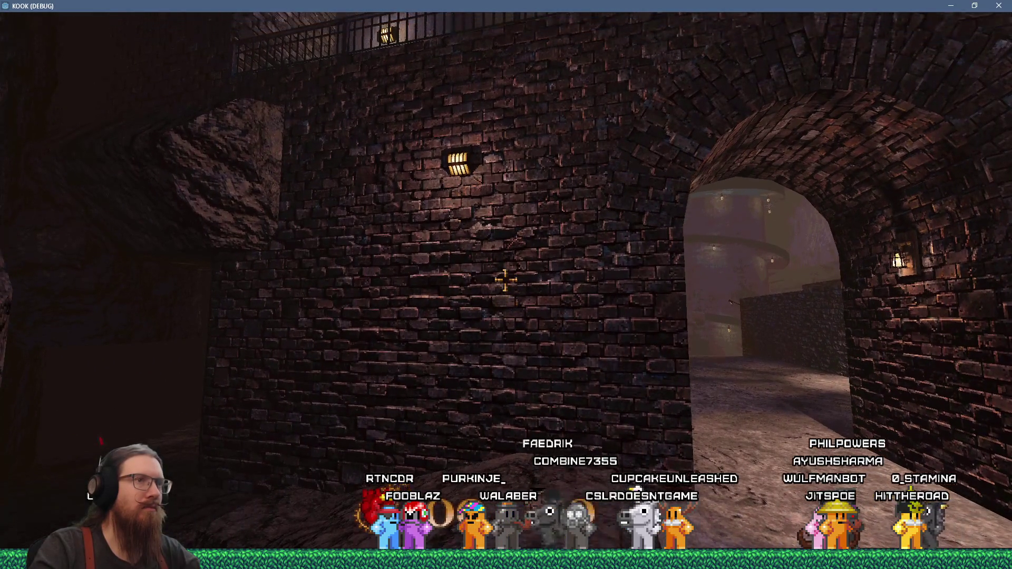
{"action": "key", "text": "w"}
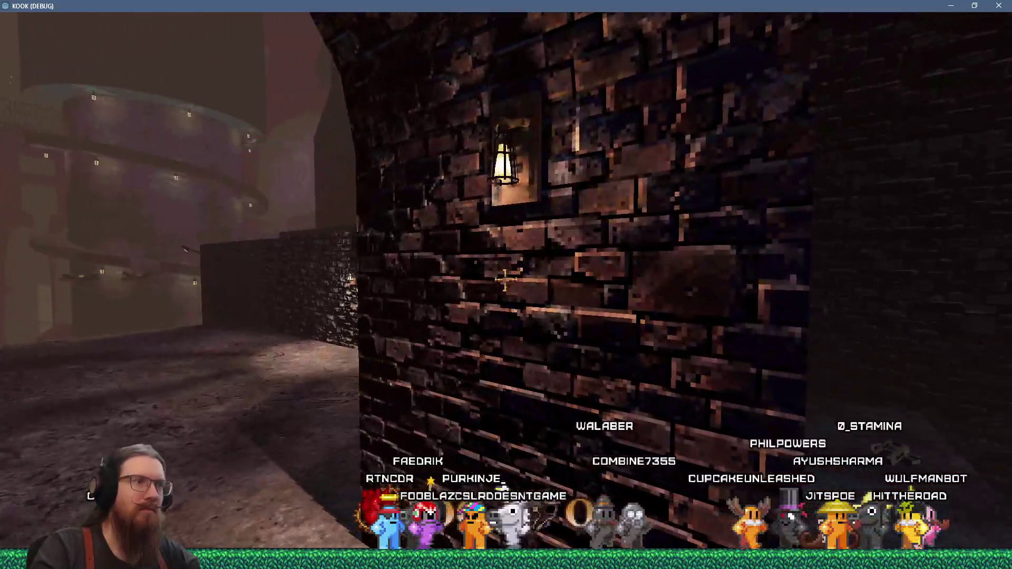
{"action": "key", "text": "w"}
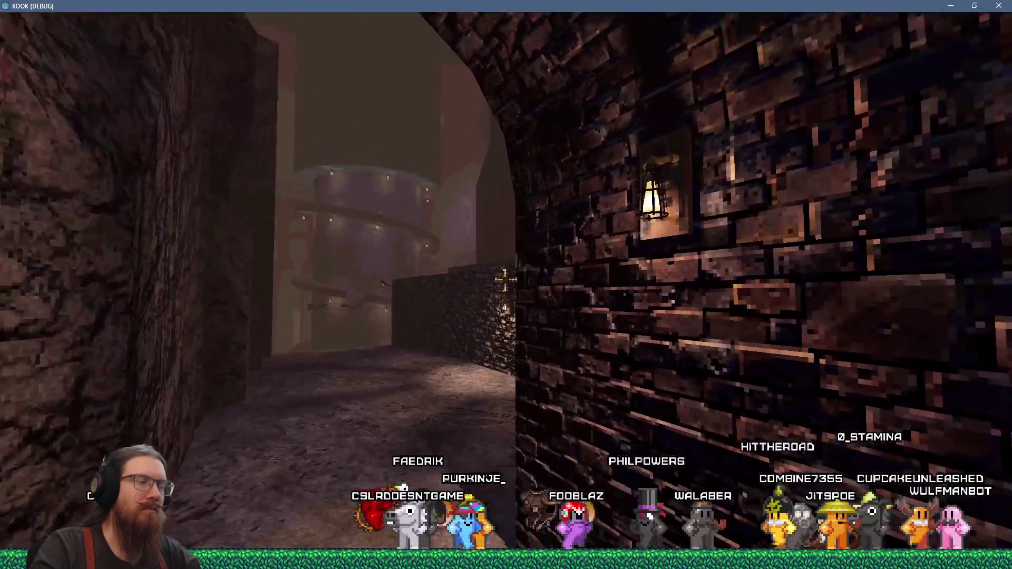
{"action": "key", "text": "w"}
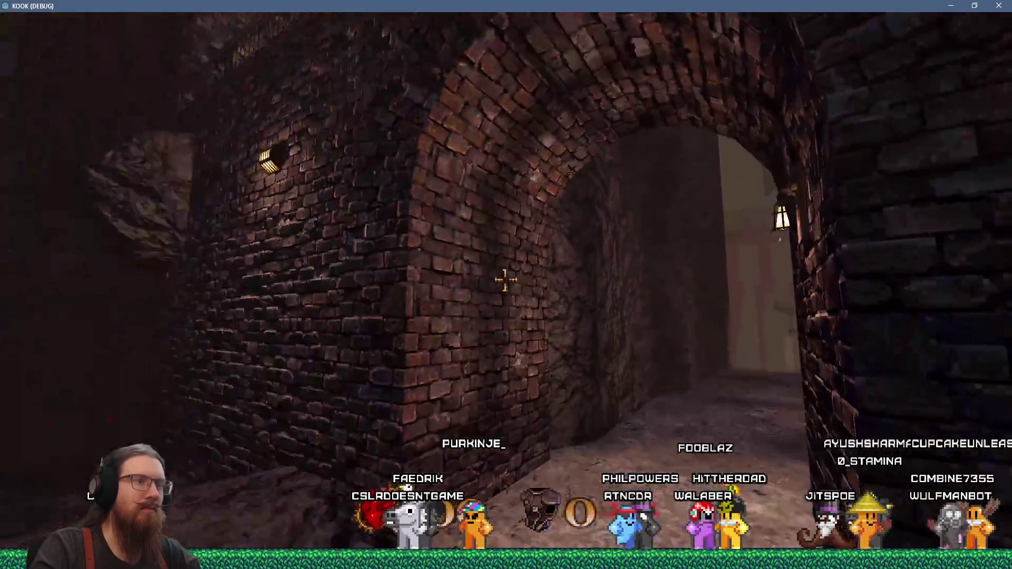
{"action": "key", "text": "w"}
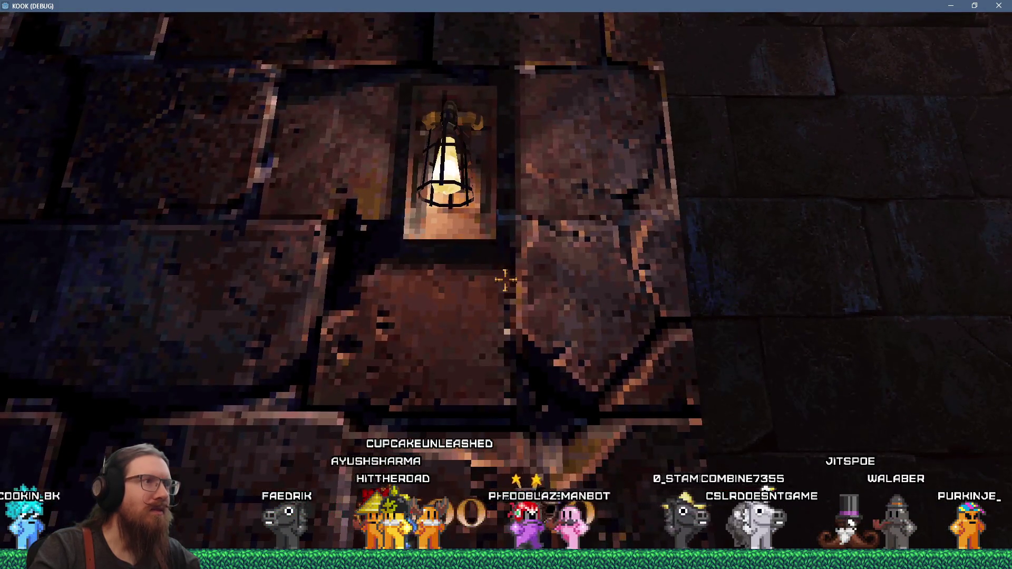
{"action": "key", "text": "s"}
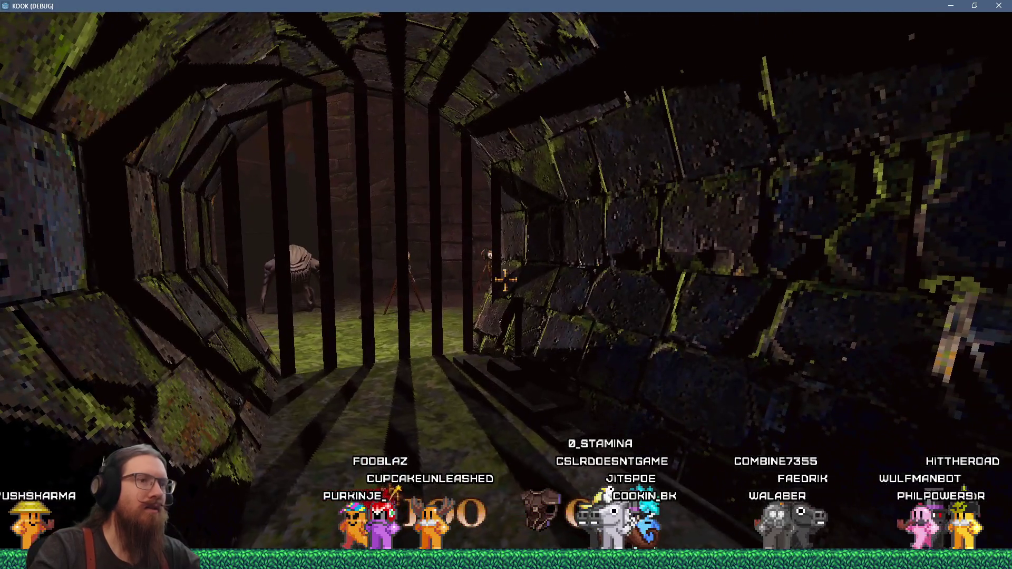
{"action": "key", "text": "Escape"}
{"action": "left_click", "coordinate": [548, 340]}
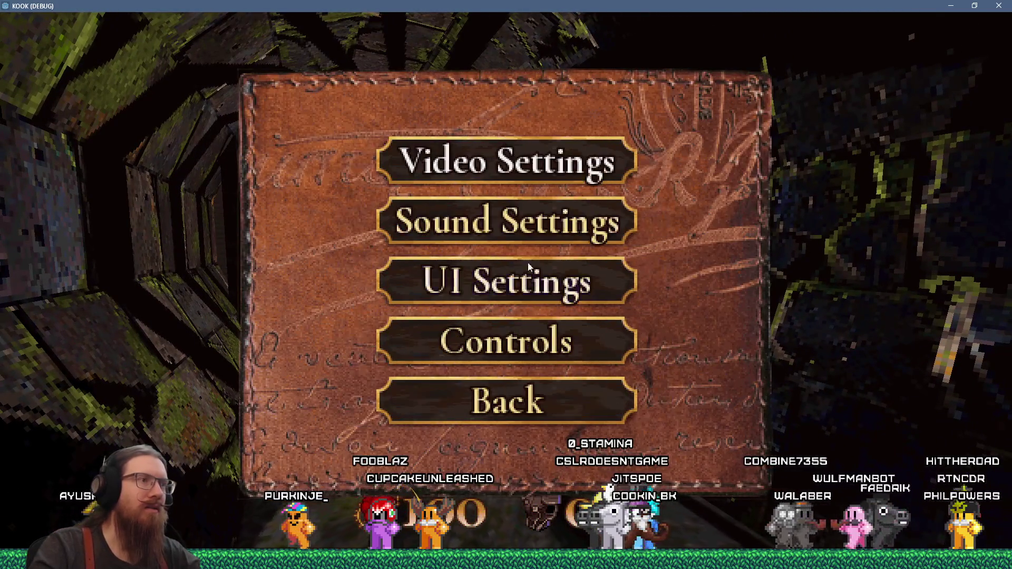
Step: Set the game to Fullscreen in Video Settings, approach the barred gate, and reopen the console
{"action": "left_click", "coordinate": [496, 157]}
{"action": "left_click", "coordinate": [444, 171]}
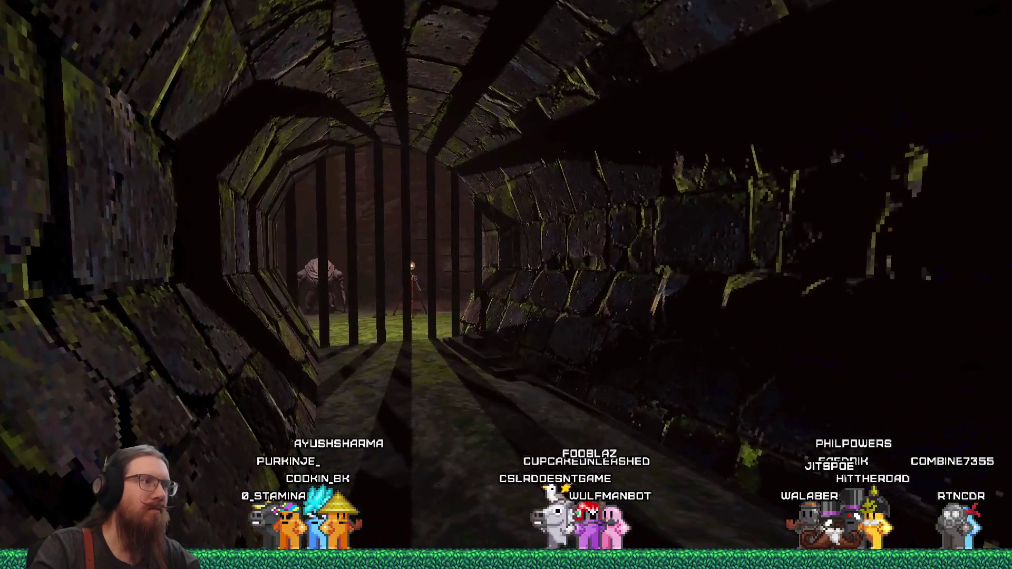
{"action": "key", "text": "w"}
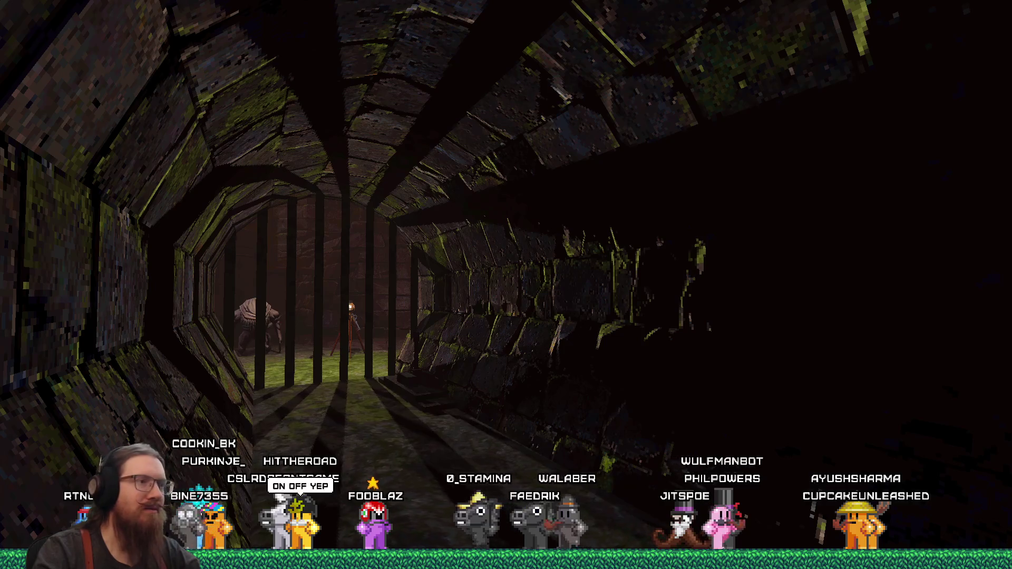
{"action": "key", "text": "grave"}
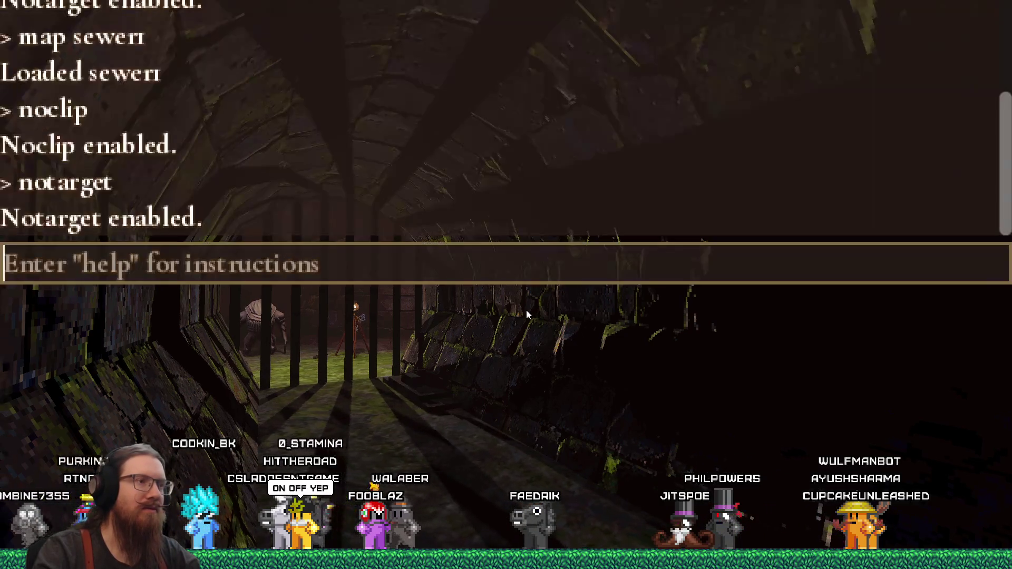
Step: Toggle noclip off in the console and walk forward toward the sewer bars
{"action": "type", "text": "noclip"}
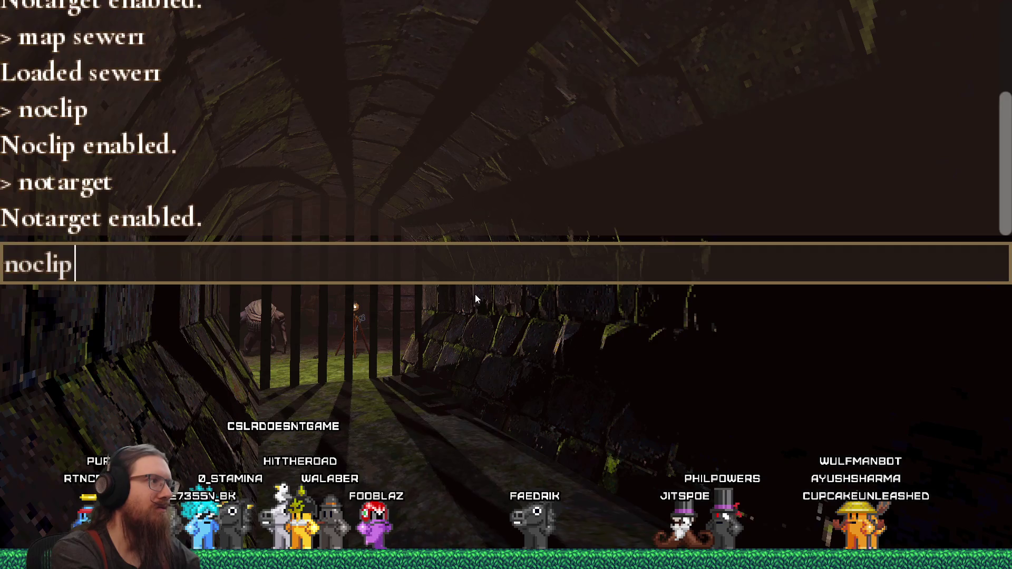
{"action": "key", "text": "Return"}
{"action": "key", "text": "grave"}
{"action": "key", "text": "w"}
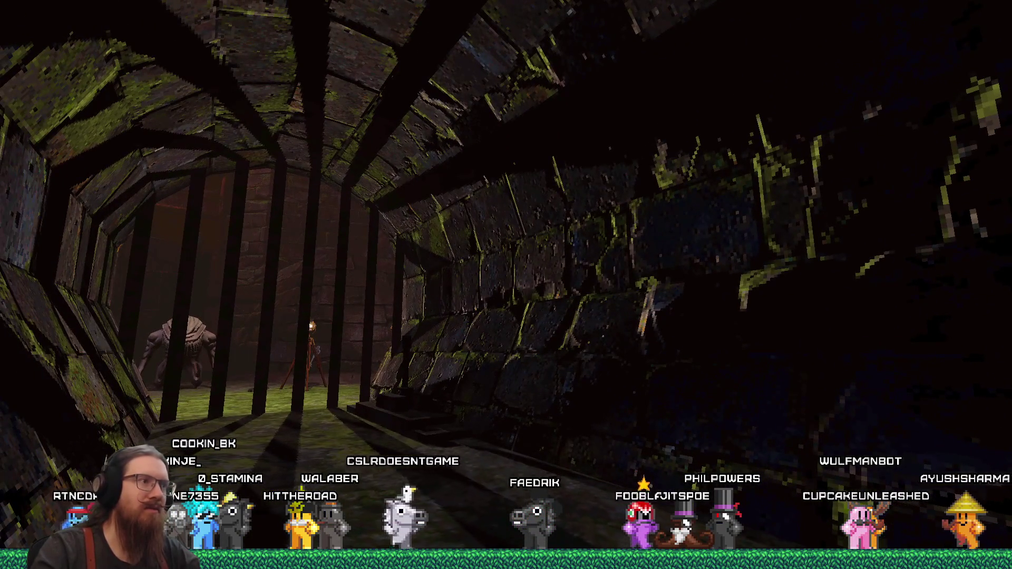
Step: Save the game as texture1, then quit KOOK from the console
{"action": "key", "text": "grave"}
{"action": "type", "text": "save texturer"}
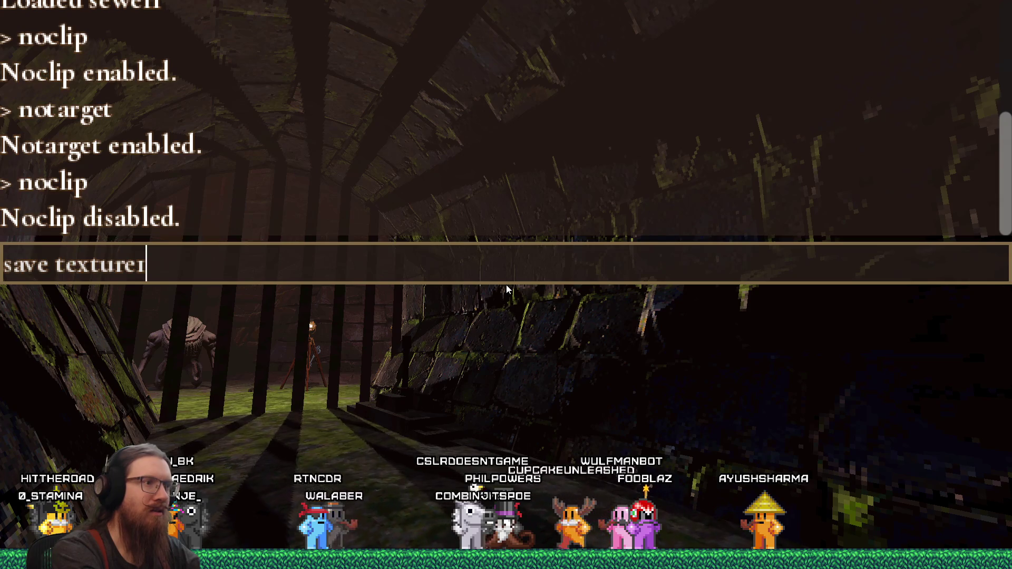
{"action": "key", "text": "grave"}
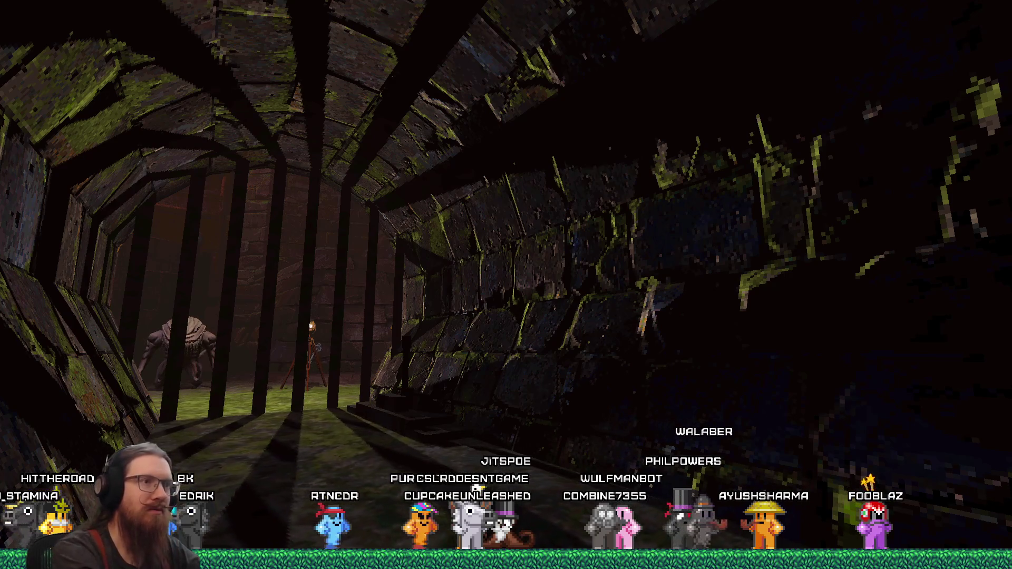
{"action": "key", "text": "grave"}
{"action": "type", "text": "qui"}
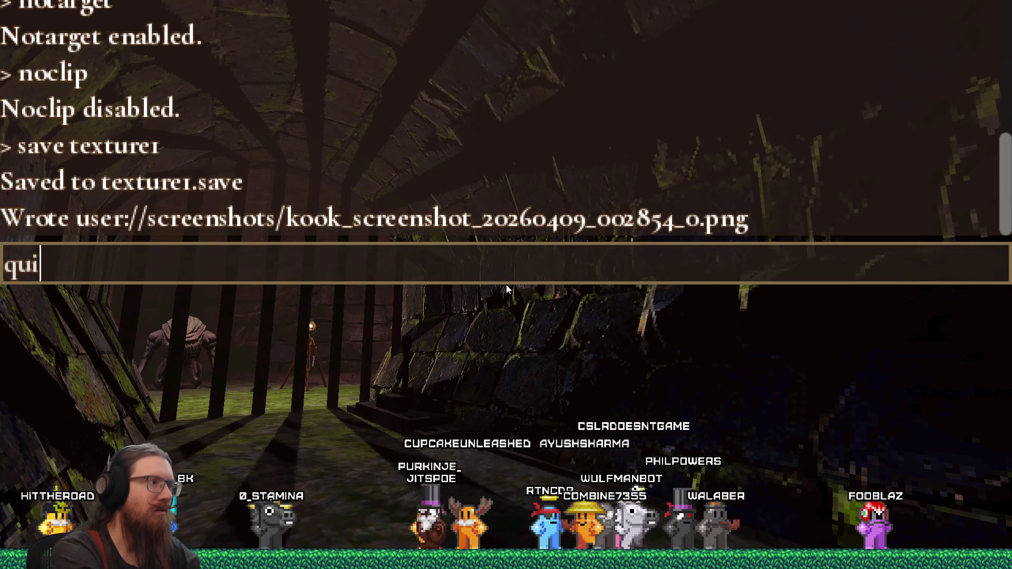
{"action": "type", "text": "t"}
{"action": "key", "text": "Return"}
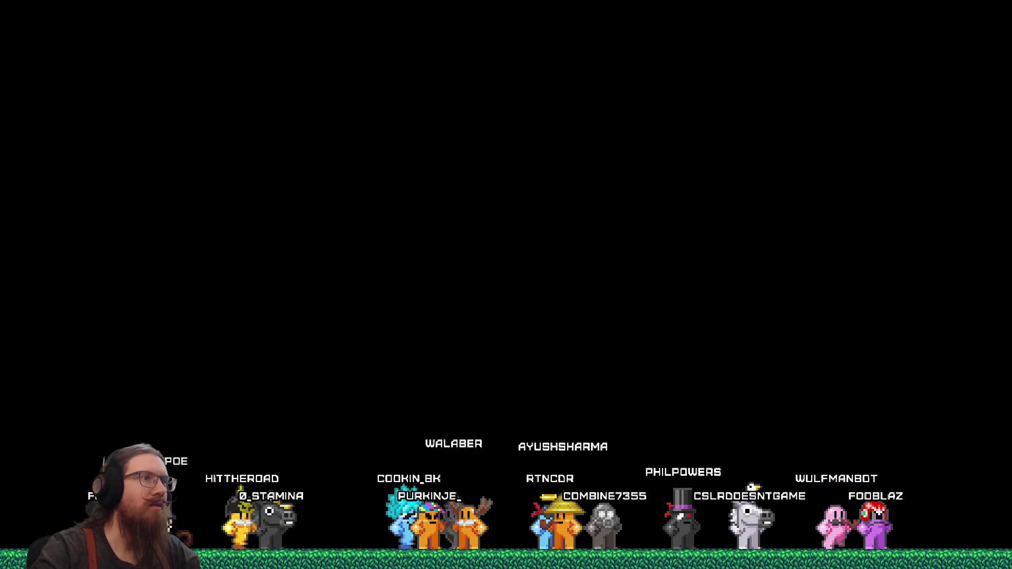
{"action": "key", "text": "alt+Tab"}
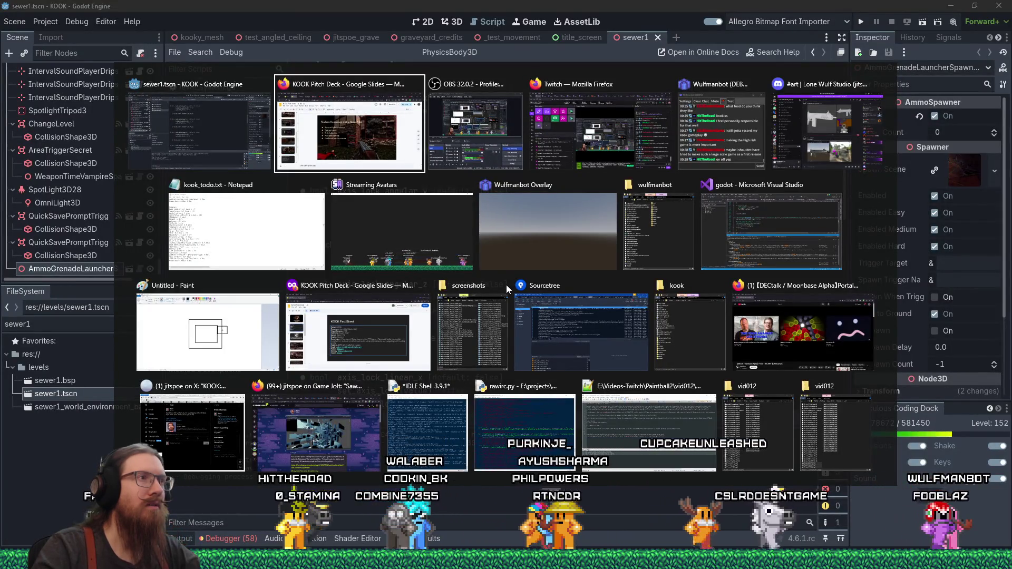
Step: Open uber_shader_include.gdshaderinc via the 'uber' FileSystem filter and enlarge the code area
{"action": "key", "text": "alt+Tab"}
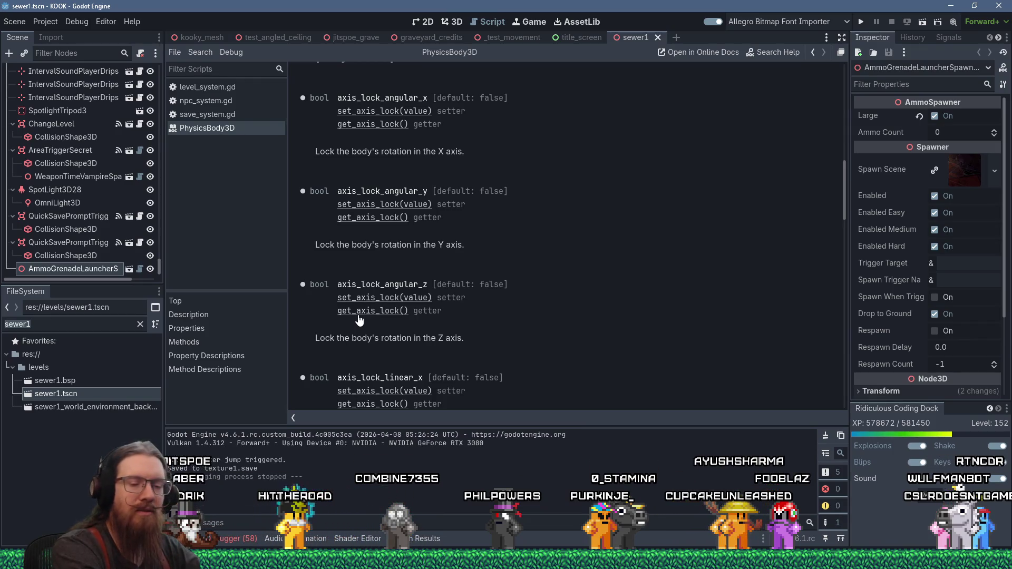
{"action": "type", "text": "uber"}
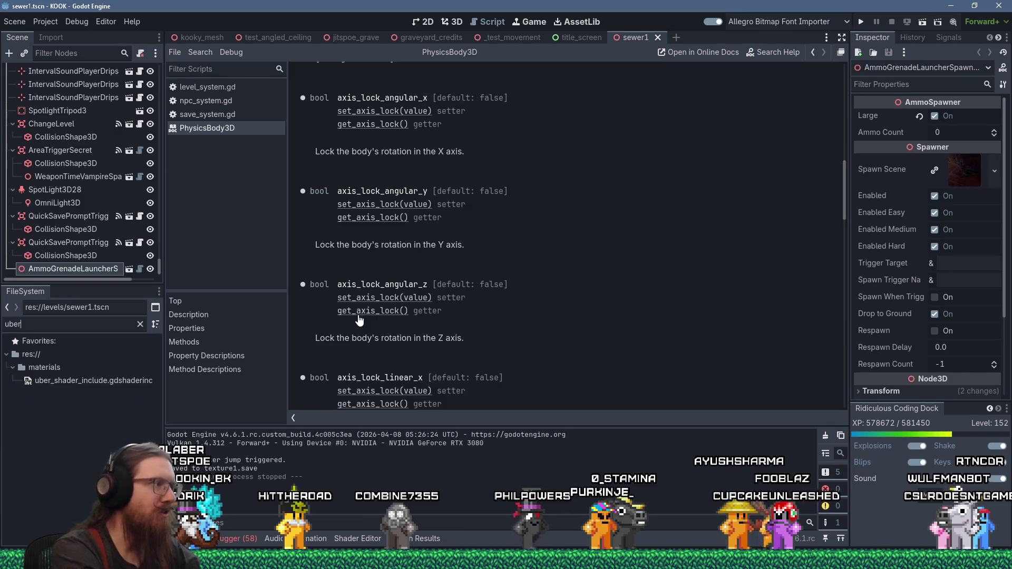
{"action": "double_click", "coordinate": [96, 380]}
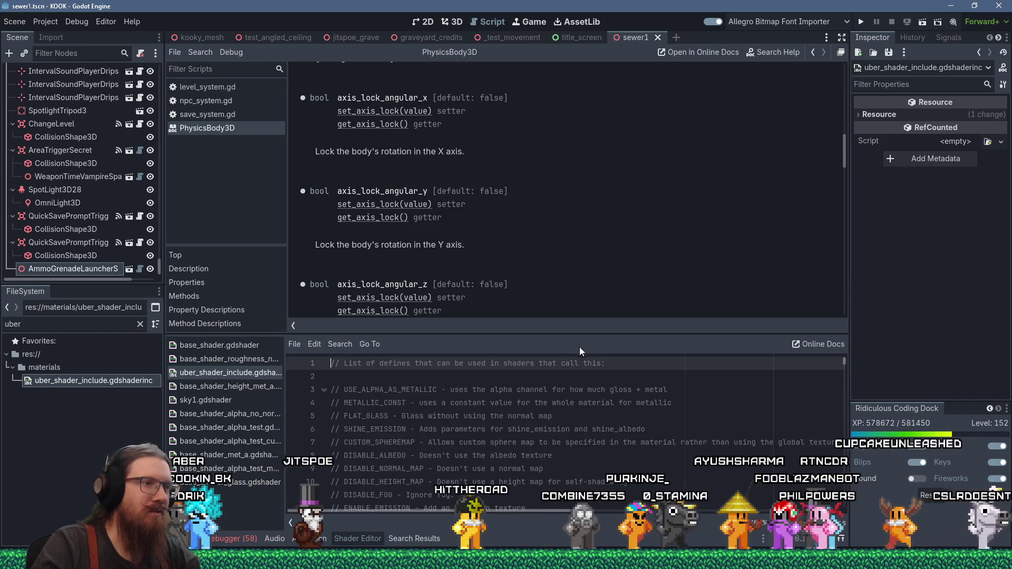
{"action": "left_click_drag", "start_coordinate": [597, 331], "coordinate": [597, 188]}
{"action": "left_click", "coordinate": [613, 311]}
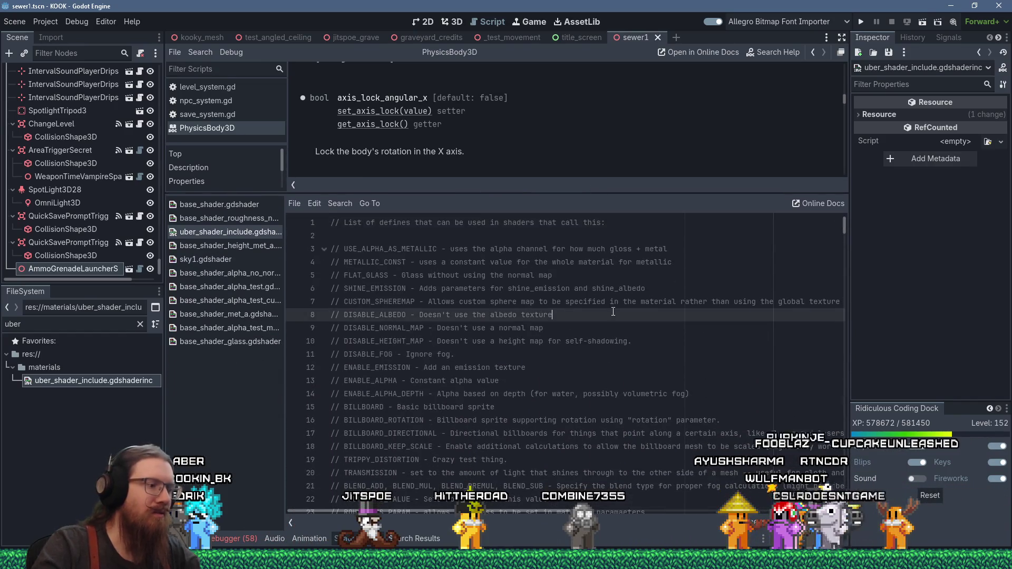
Step: Search the shader for 'self' and step through the DISABLE_HEIGHT_MAP matches near line 430
{"action": "key", "text": "ctrl+f"}
{"action": "type", "text": "self"}
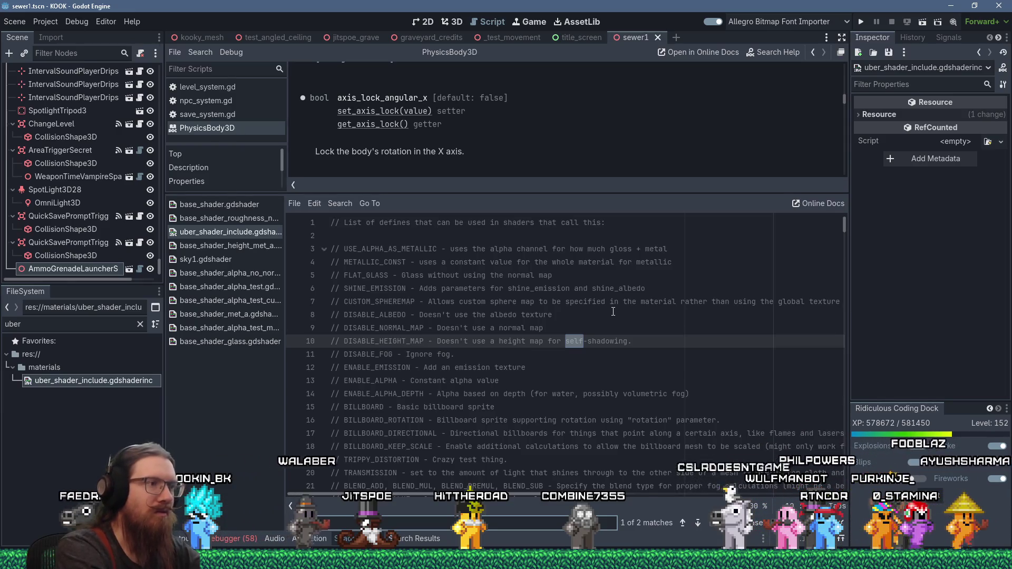
{"action": "key", "text": "Return"}
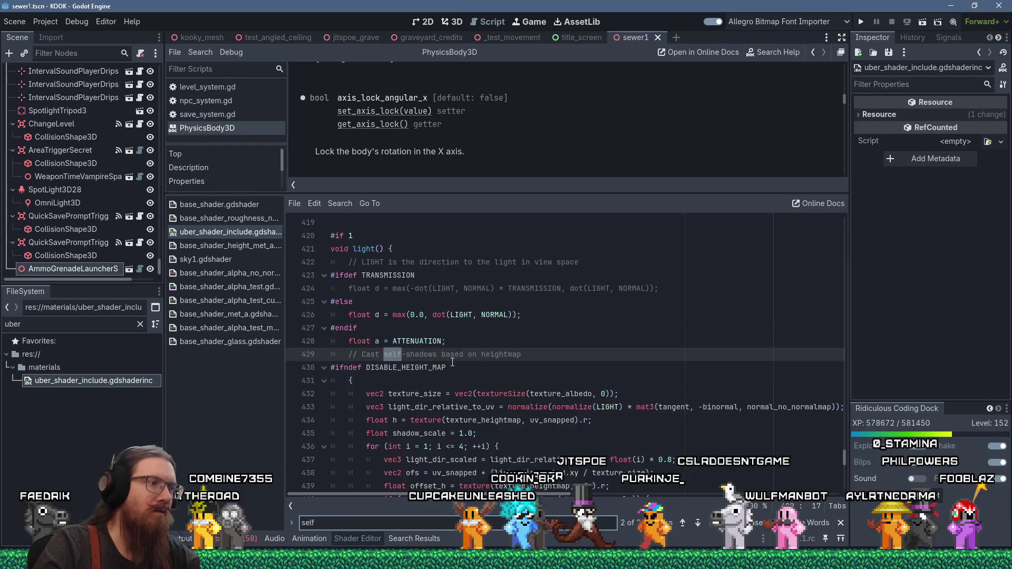
{"action": "left_click", "coordinate": [344, 367]}
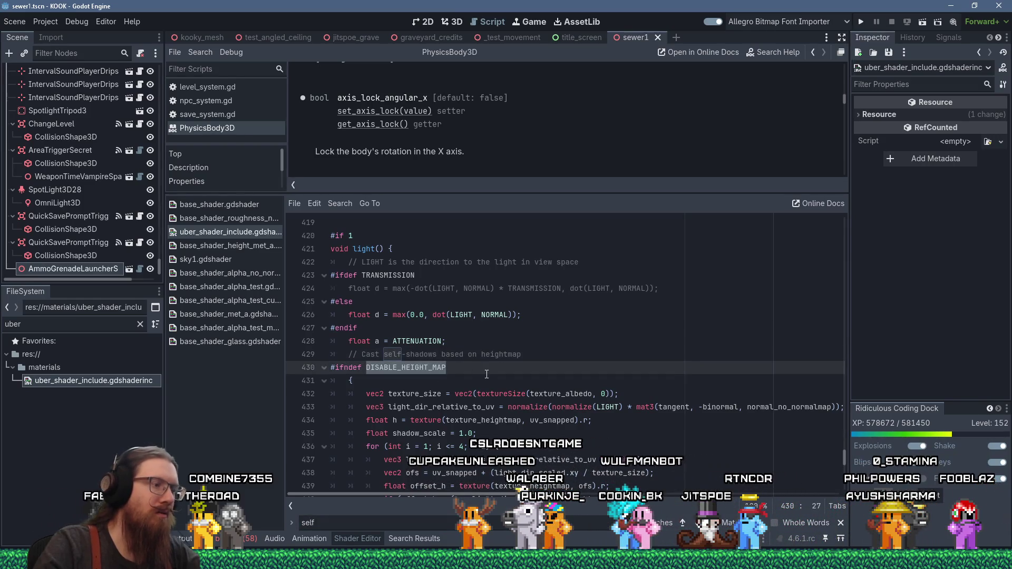
{"action": "key", "text": "ctrl+f"}
{"action": "key", "text": "Return"}
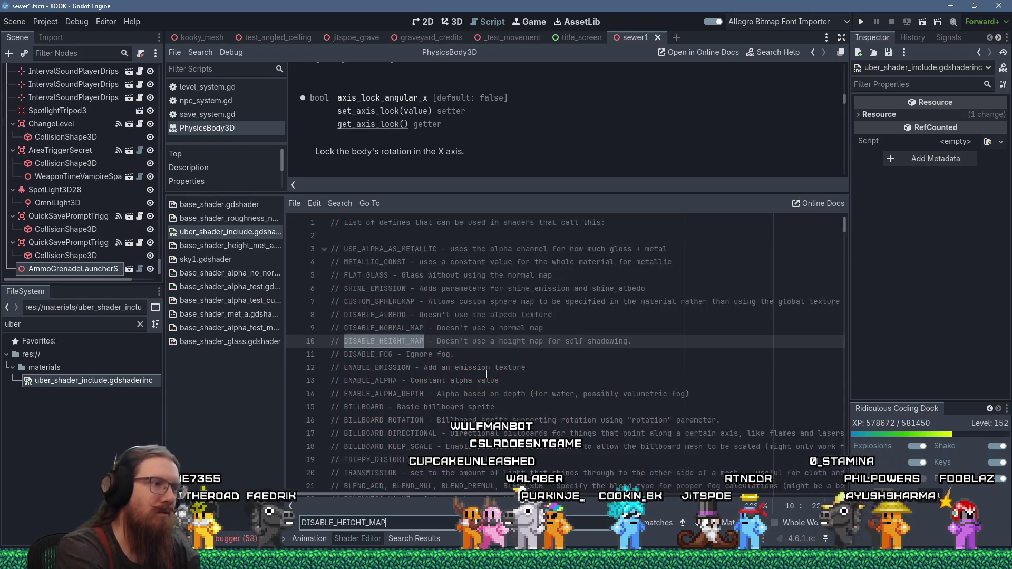
{"action": "key", "text": "Return"}
{"action": "key", "text": "Return"}
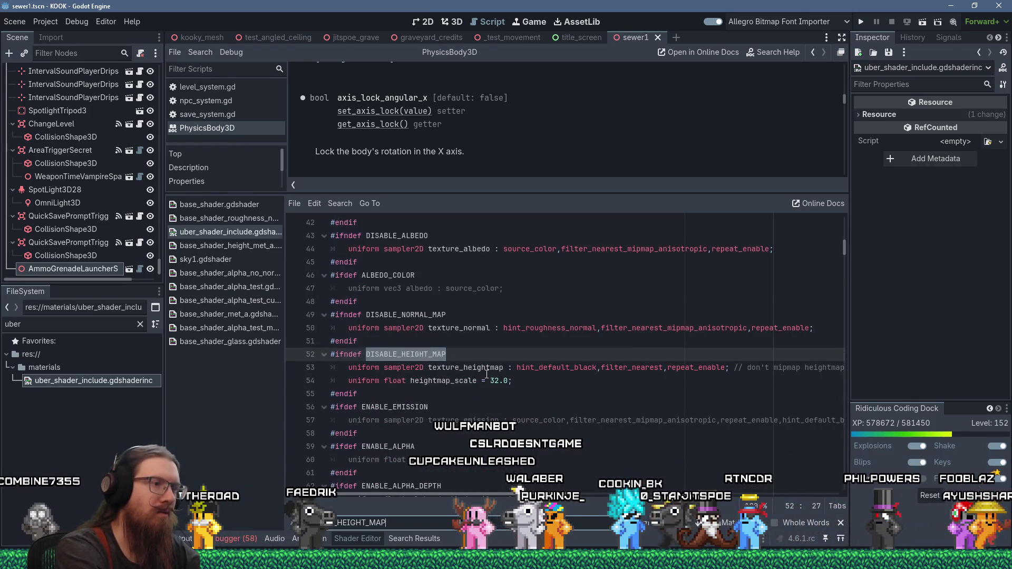
{"action": "key", "text": "Return"}
{"action": "key", "text": "Return"}
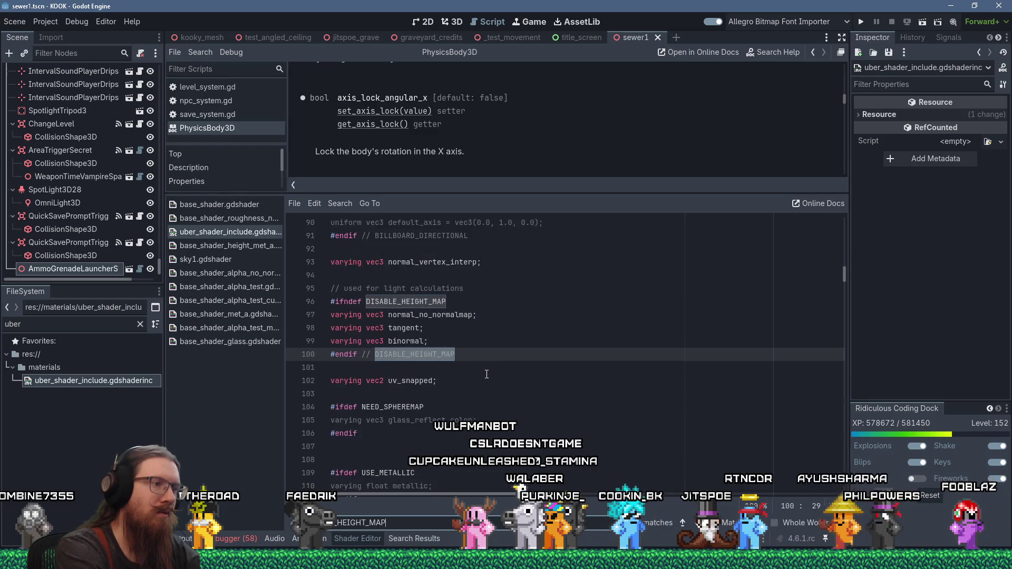
{"action": "key", "text": "Return"}
{"action": "key", "text": "Return"}
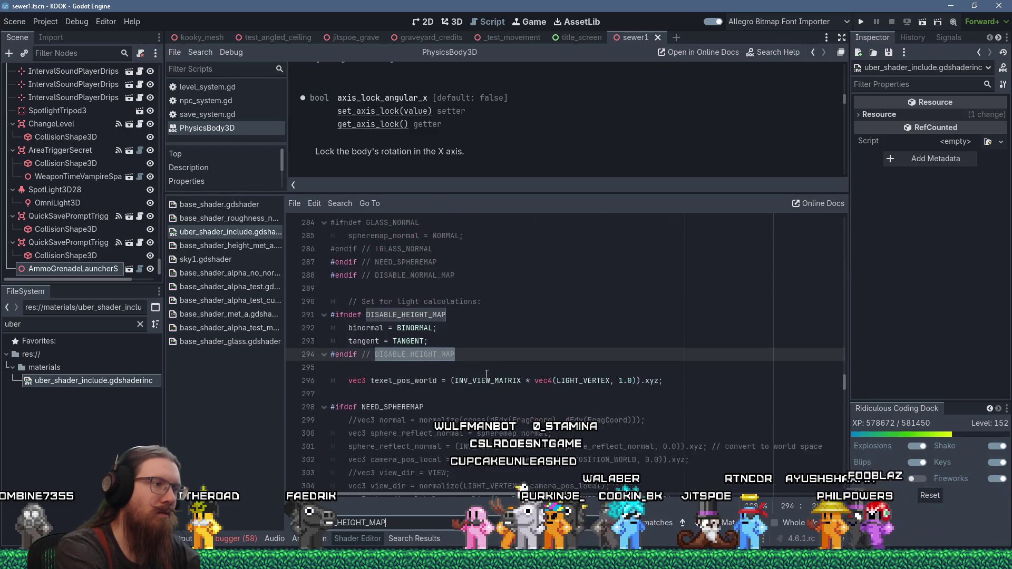
{"action": "key", "text": "Return"}
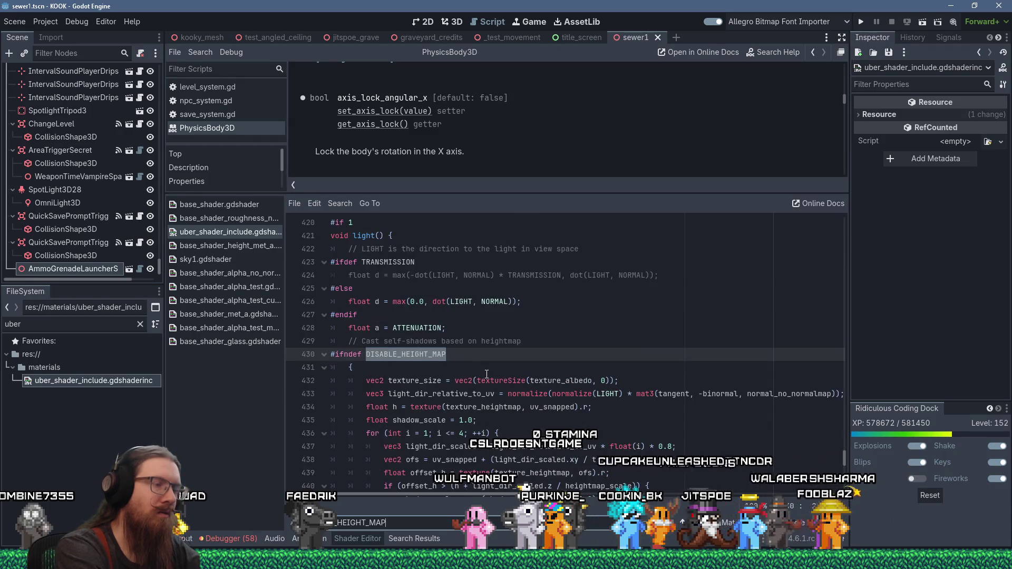
Step: Change line 430 to '#if 0 //ndef DISABLE_HEIGHT_MAP' and run the game
{"action": "scroll", "coordinate": [473, 393], "scroll_direction": "down", "scroll_amount": 4}
{"action": "scroll", "coordinate": [400, 348], "scroll_direction": "up", "scroll_amount": 3}
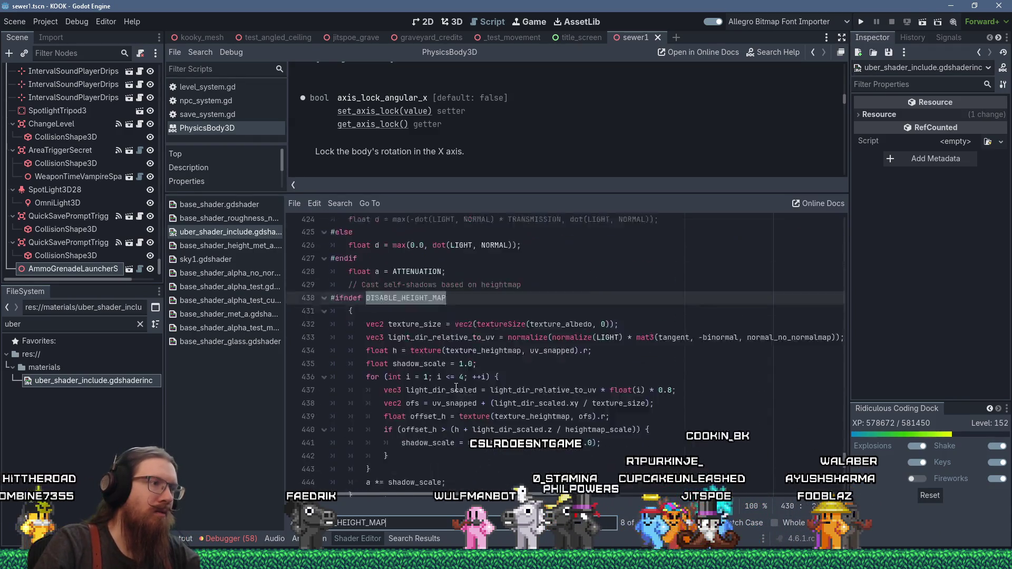
{"action": "left_click", "coordinate": [345, 315]}
{"action": "type", "text": "0 "}
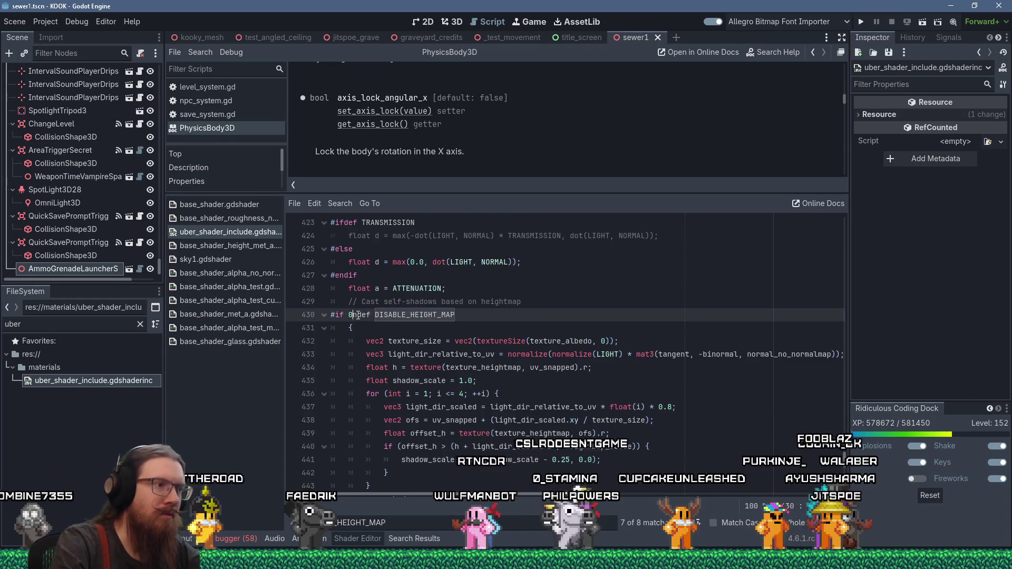
{"action": "type", "text": "//"}
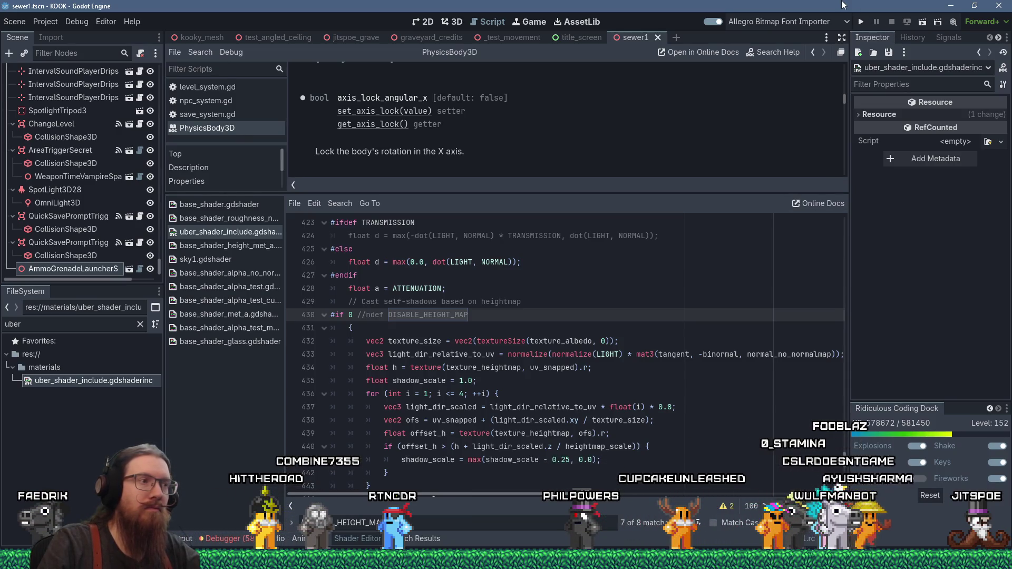
{"action": "left_click", "coordinate": [865, 26]}
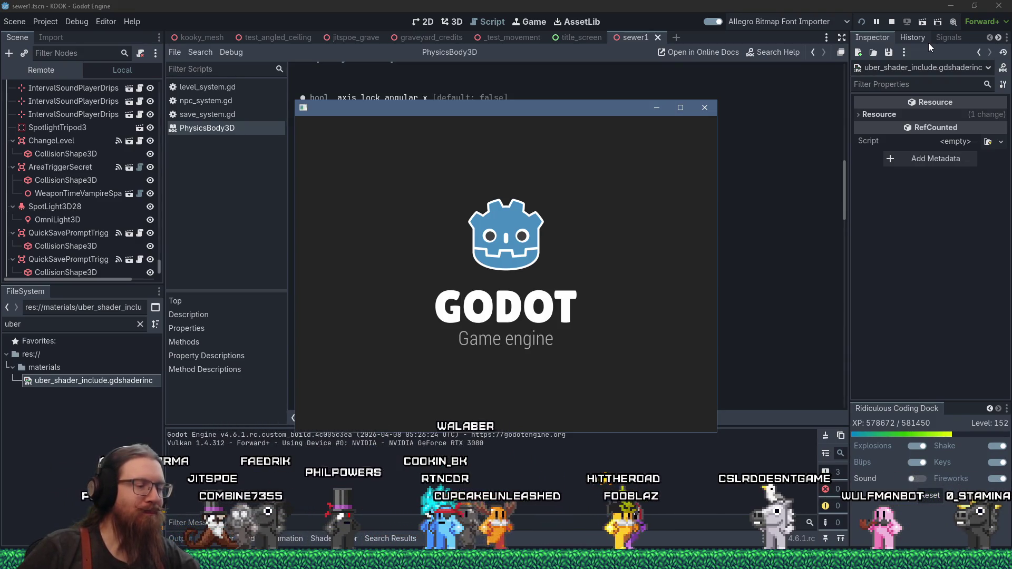
Step: Bring the fotf_todo.txt Notepad notes forward from the taskbar
{"action": "left_click", "coordinate": [391, 559]}
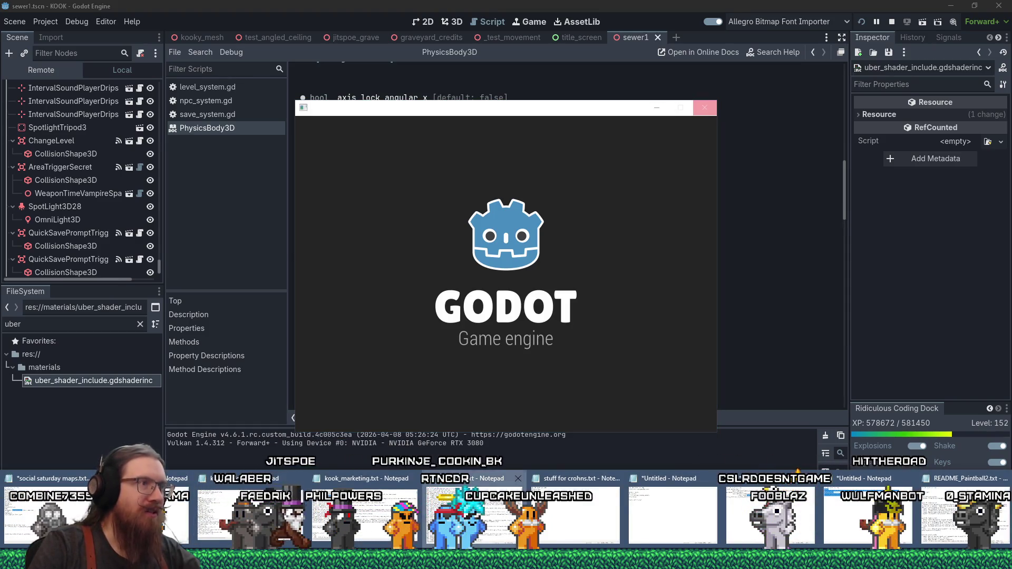
{"action": "left_click", "coordinate": [470, 514]}
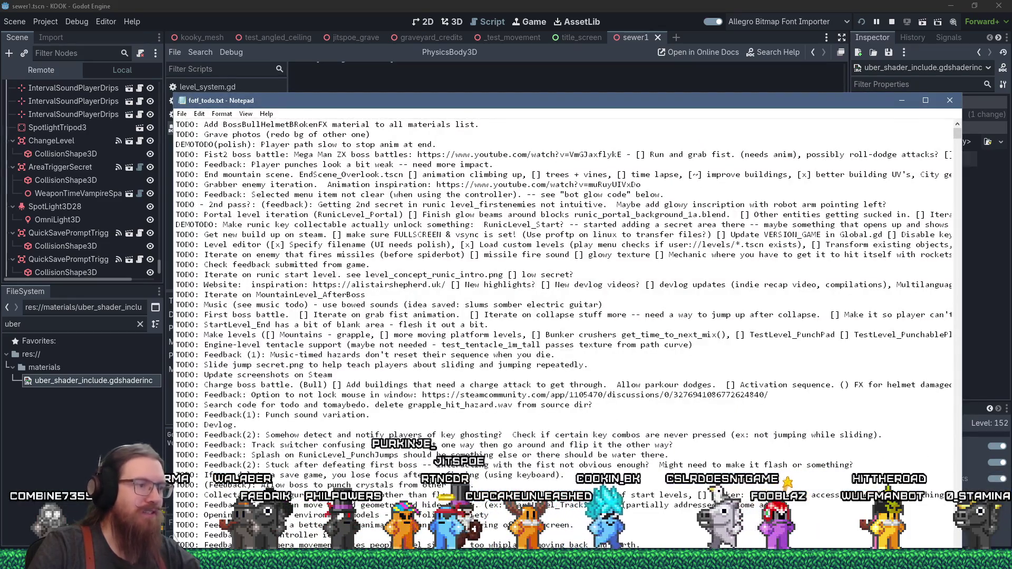
Step: In kook_todo.txt, delete the blank lines under 'Things I want to do next:'
{"action": "left_click", "coordinate": [391, 559]}
{"action": "left_click", "coordinate": [272, 514]}
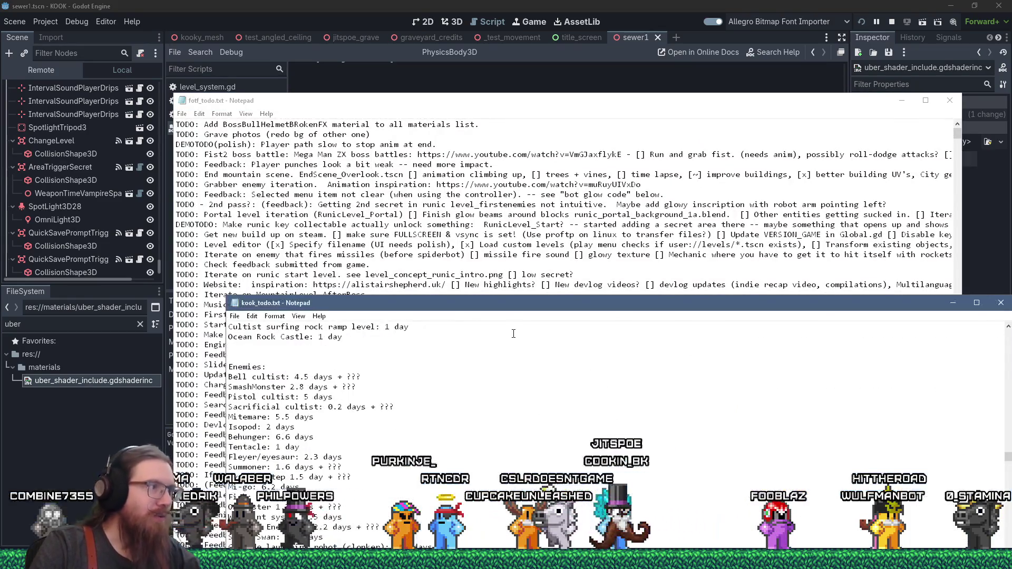
{"action": "scroll", "coordinate": [517, 397], "scroll_direction": "up", "scroll_amount": 15}
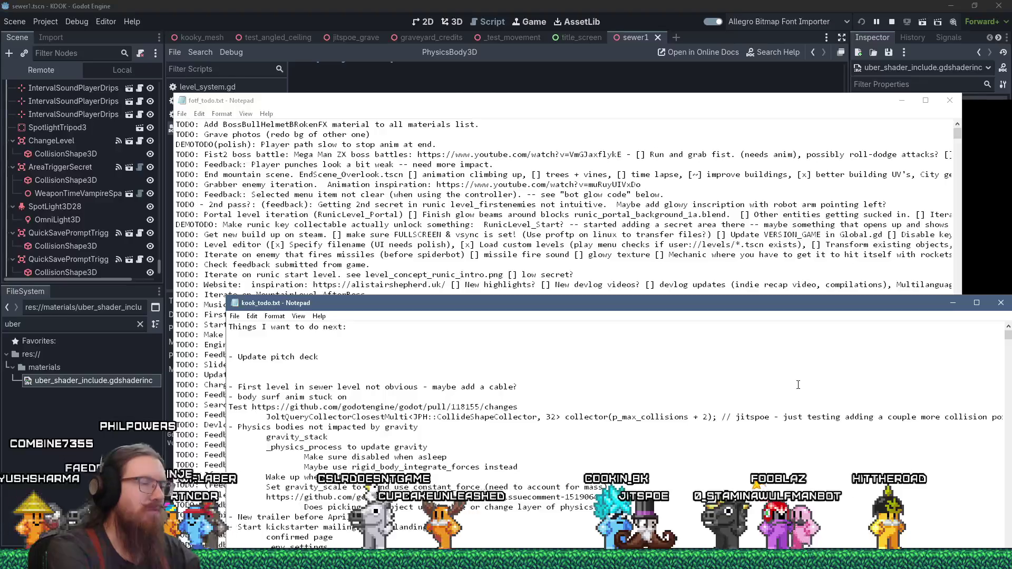
{"action": "key", "text": "Delete"}
{"action": "key", "text": "Delete"}
{"action": "key", "text": "Down"}
{"action": "key", "text": "Down"}
{"action": "key", "text": "Down"}
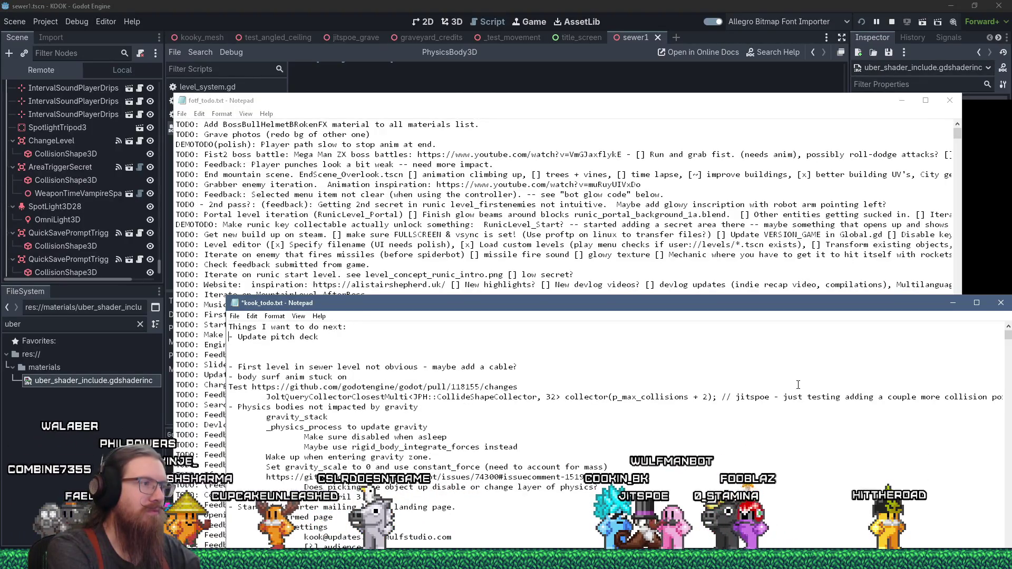
{"action": "key", "text": "Down"}
{"action": "key", "text": "shift+End"}
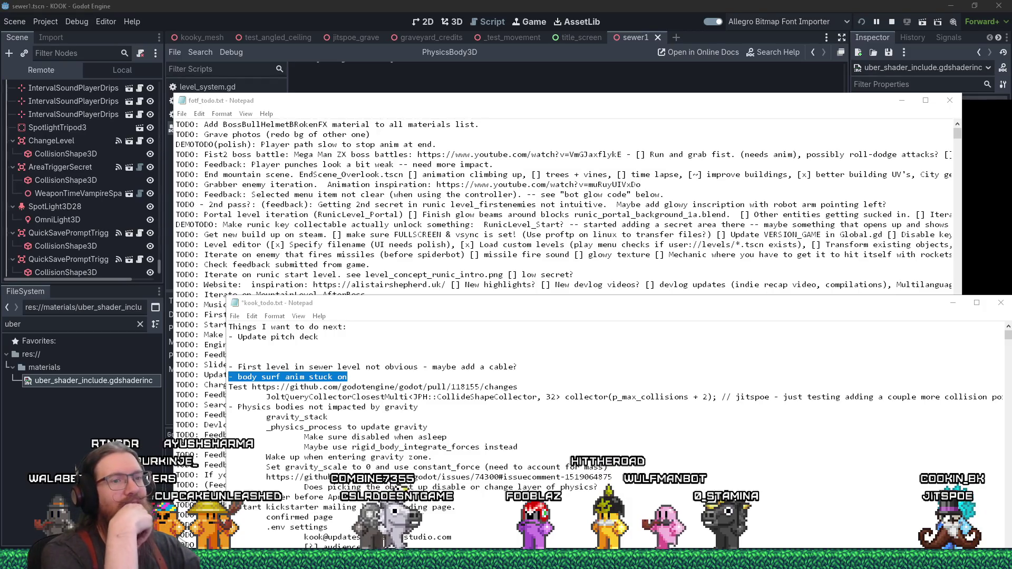
Step: Clear the text selection in the notes and switch to the KOOK game window
{"action": "key", "text": "alt+Tab"}
{"action": "key", "text": "Escape"}
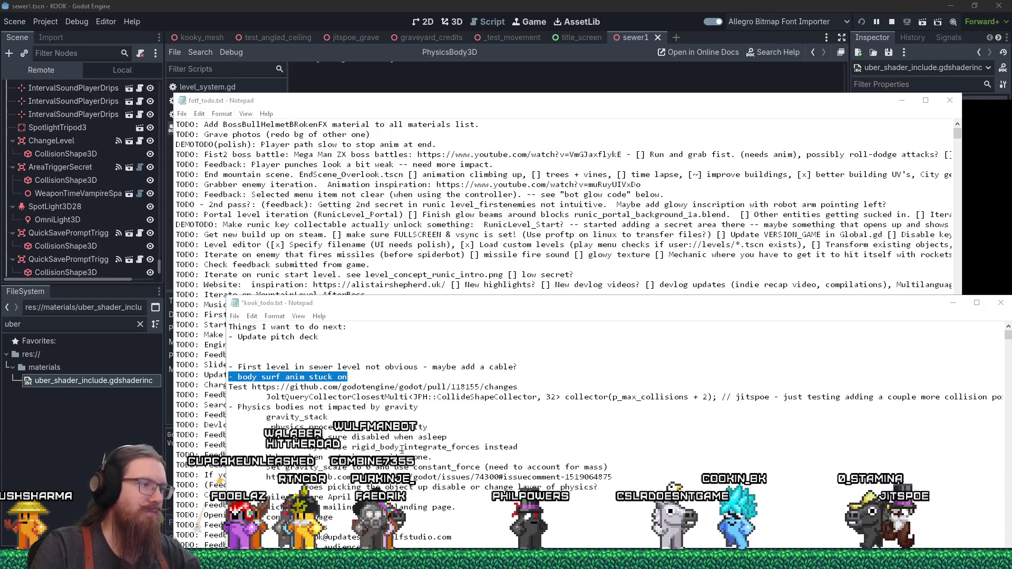
{"action": "left_click", "coordinate": [433, 456]}
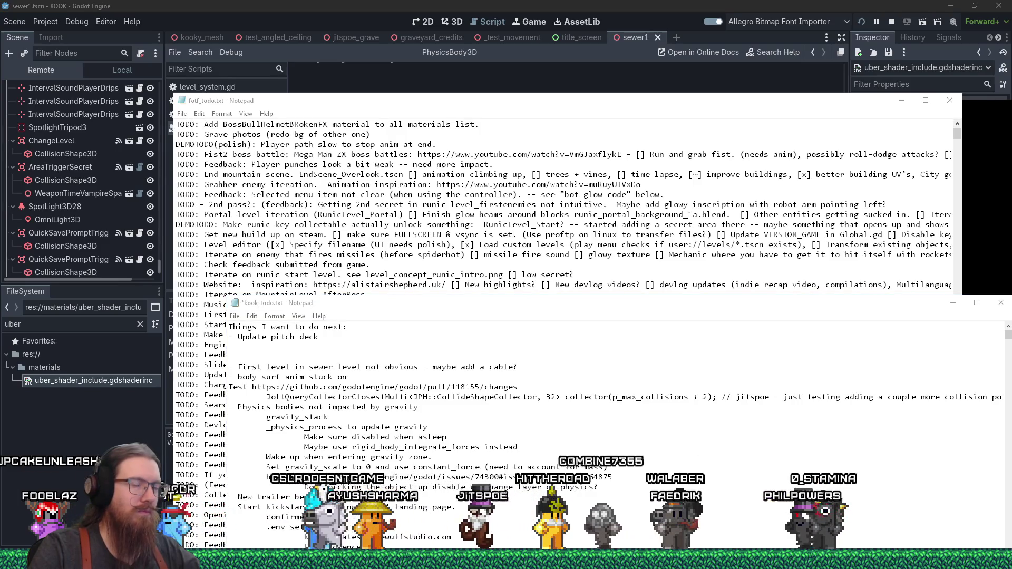
{"action": "key", "text": "alt+Tab"}
{"action": "key", "text": "alt+Tab"}
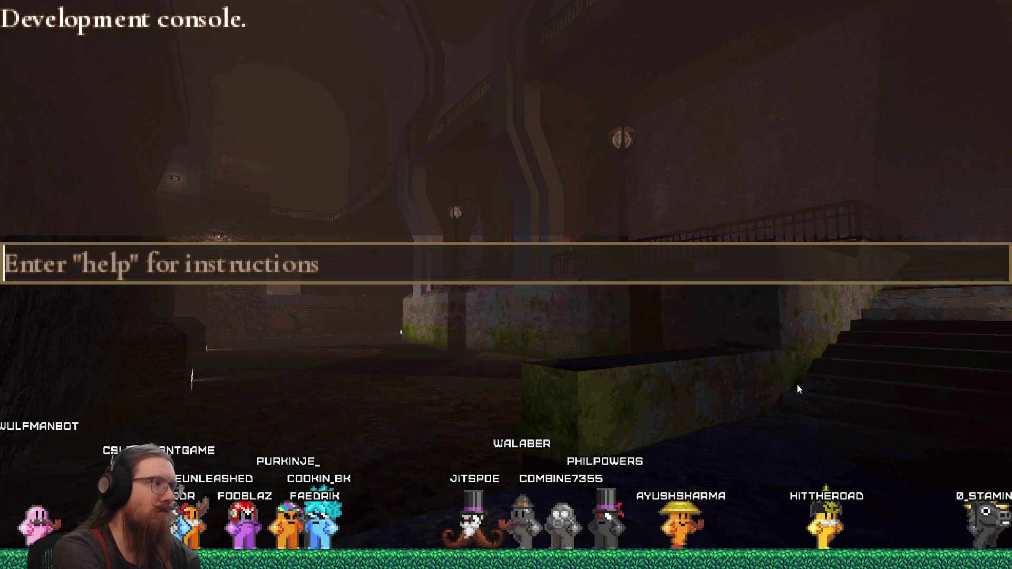
Step: Load the texture1 save and enable notarget from the developer console
{"action": "key", "text": "grave"}
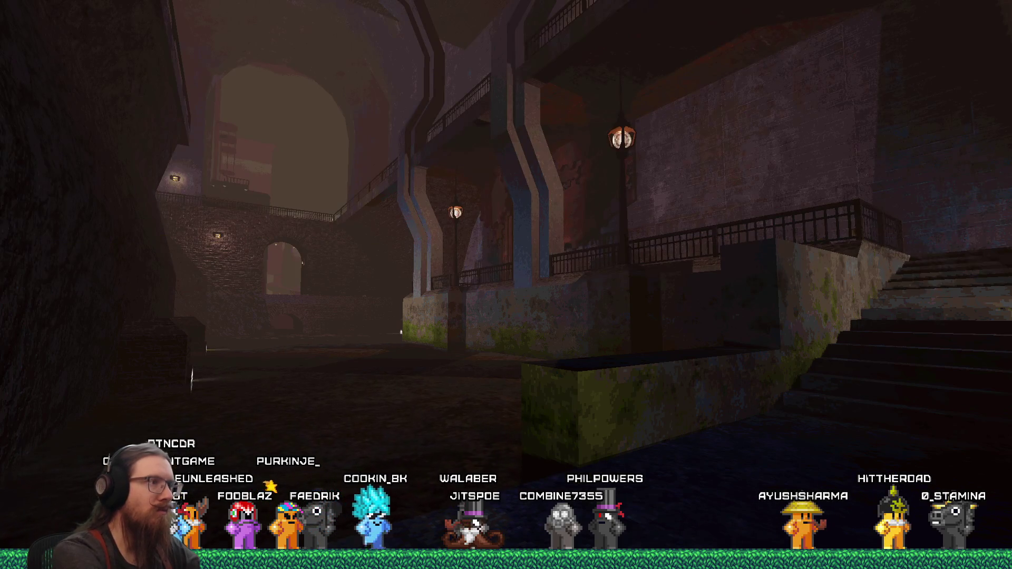
{"action": "key", "text": "grave"}
{"action": "type", "text": "load texturer"}
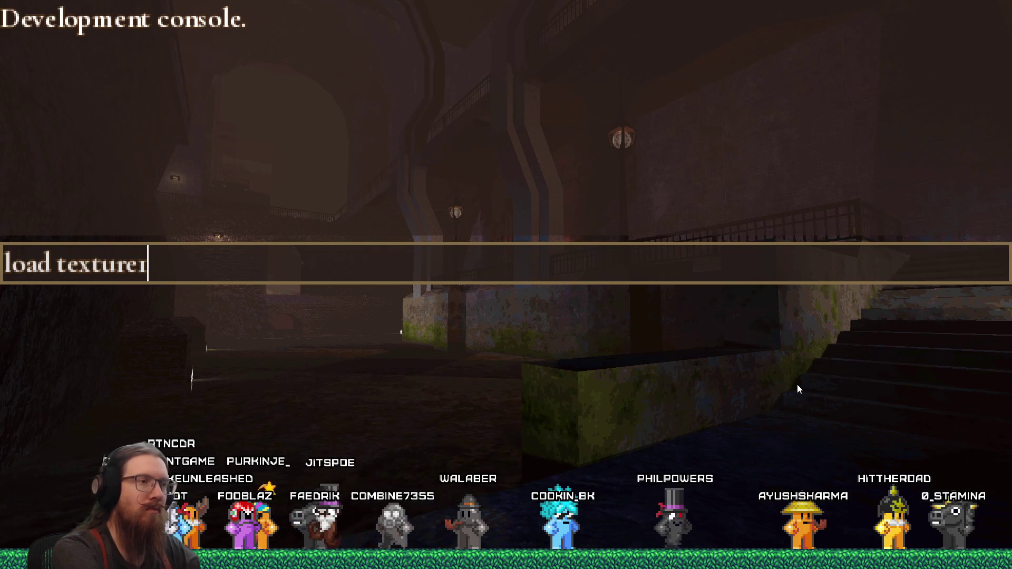
{"action": "key", "text": "Return"}
{"action": "type", "text": "notarget"}
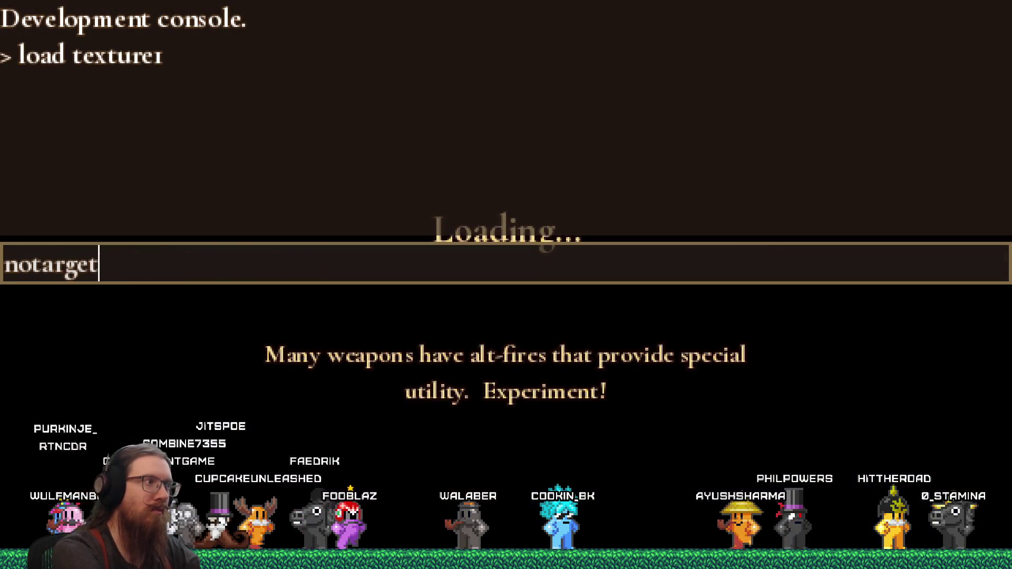
{"action": "key", "text": "Return"}
{"action": "key", "text": "grave"}
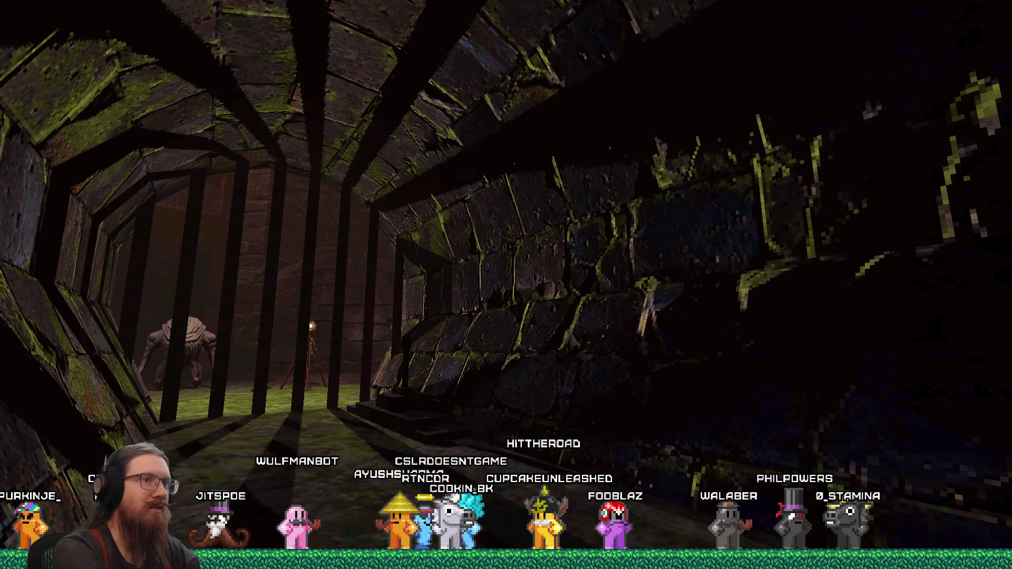
Step: Enable noclip and notarget, flying through the stone wall into the barred chamber
{"action": "key", "text": "grave"}
{"action": "type", "text": "noclip"}
{"action": "key", "text": "Return"}
{"action": "key", "text": "grave"}
{"action": "key", "text": "w"}
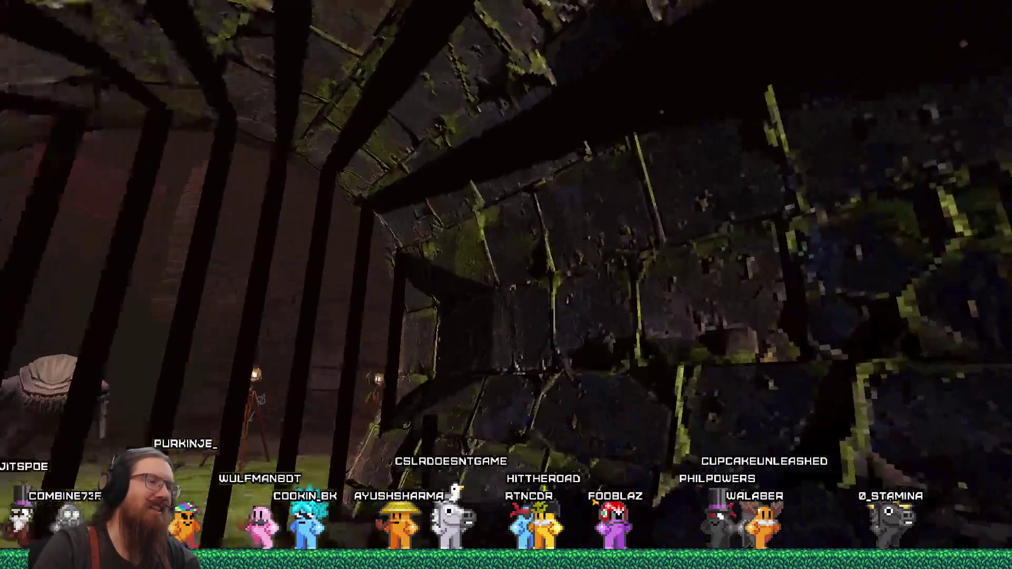
{"action": "key", "text": "grave"}
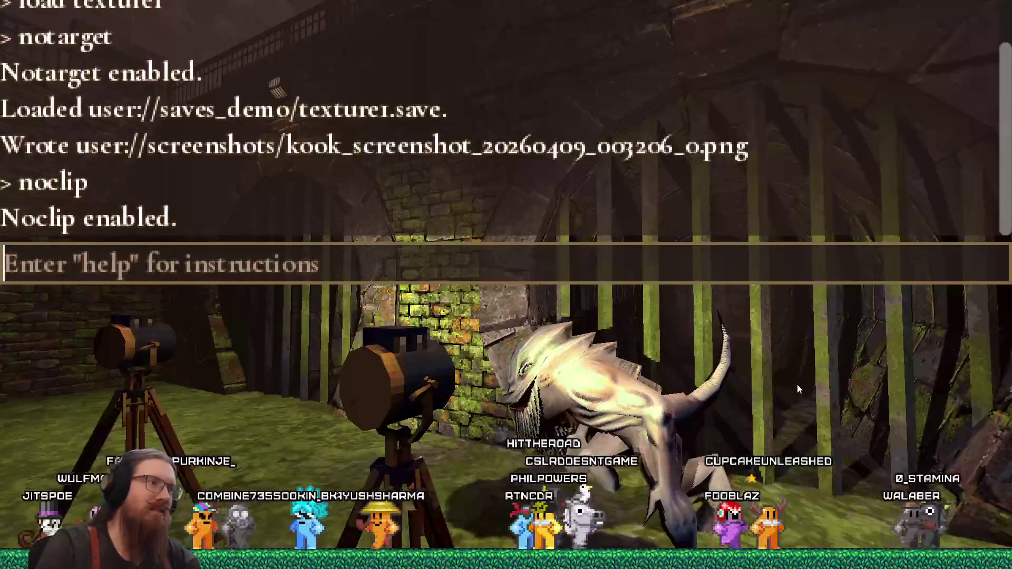
{"action": "type", "text": "notarget"}
{"action": "key", "text": "Return"}
{"action": "key", "text": "grave"}
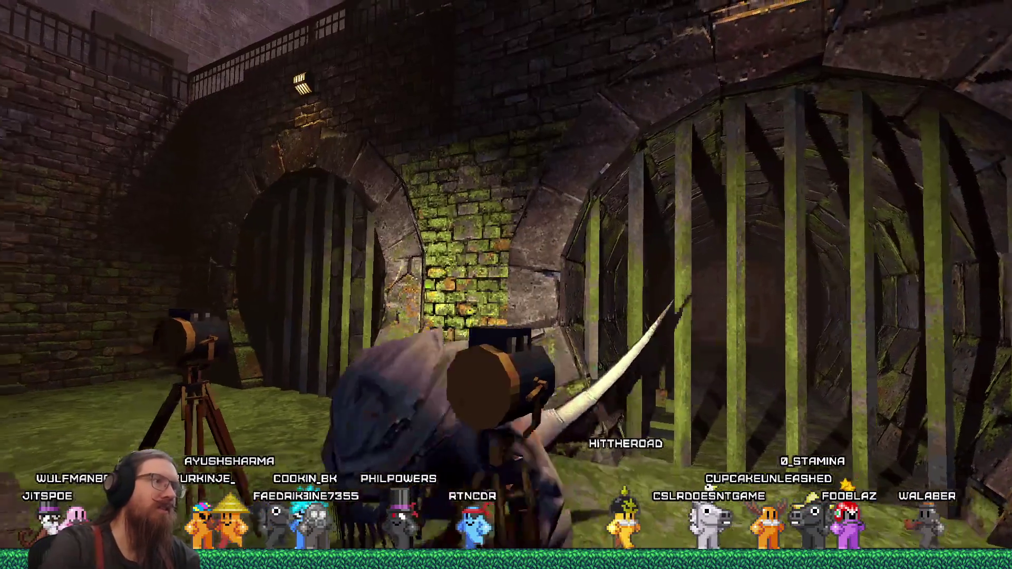
Step: Fly past the arches and central pillar to the lamp-lit brick wall
{"action": "key", "text": "w"}
{"action": "key", "text": "w"}
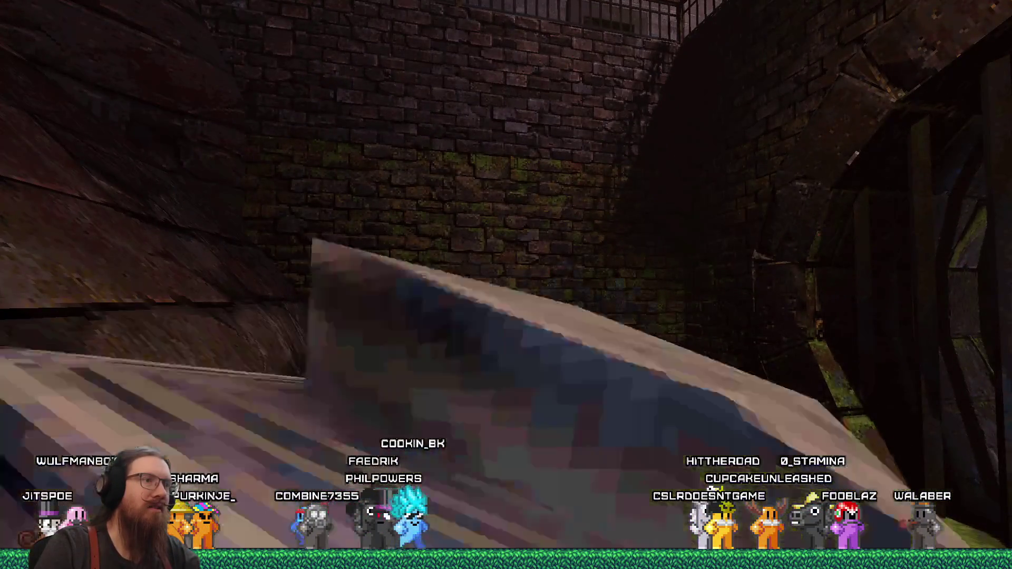
{"action": "key", "text": "s"}
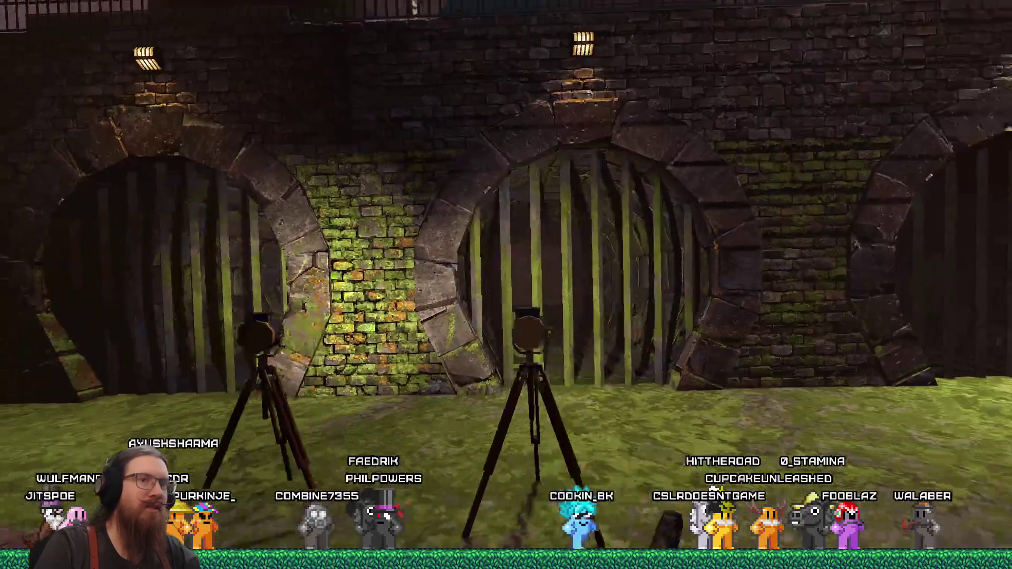
{"action": "key", "text": "w"}
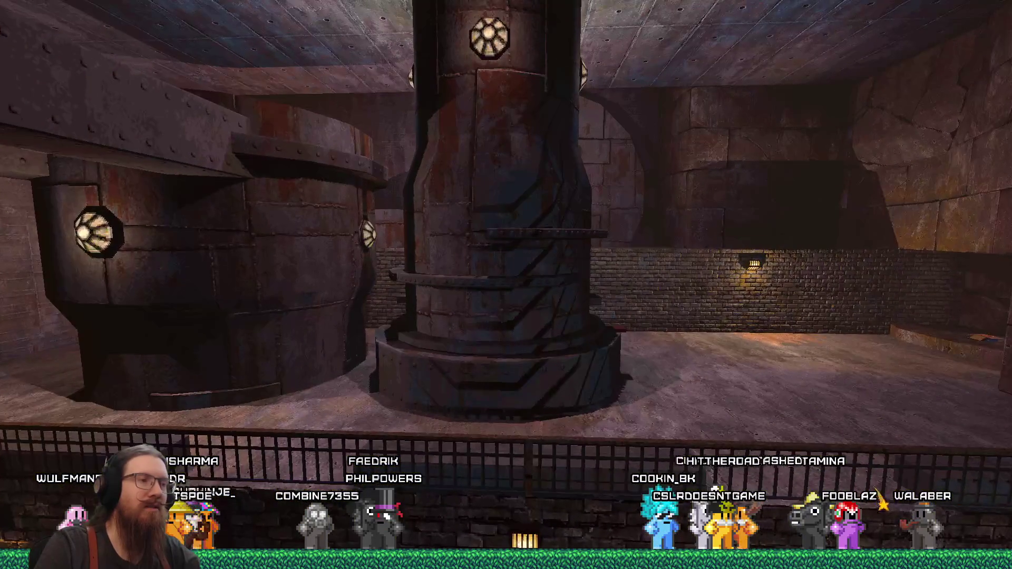
{"action": "key", "text": "w"}
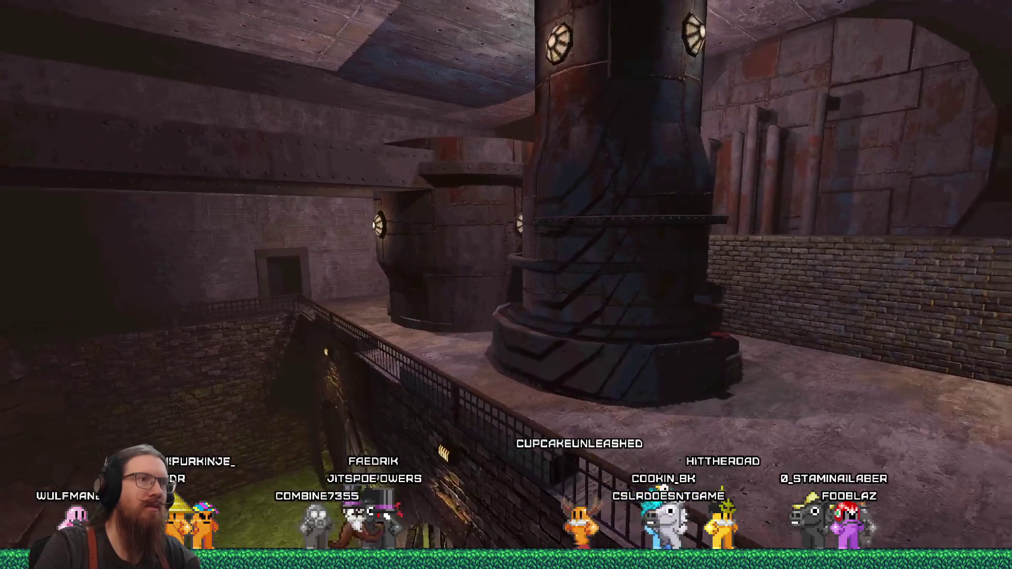
{"action": "key", "text": "w"}
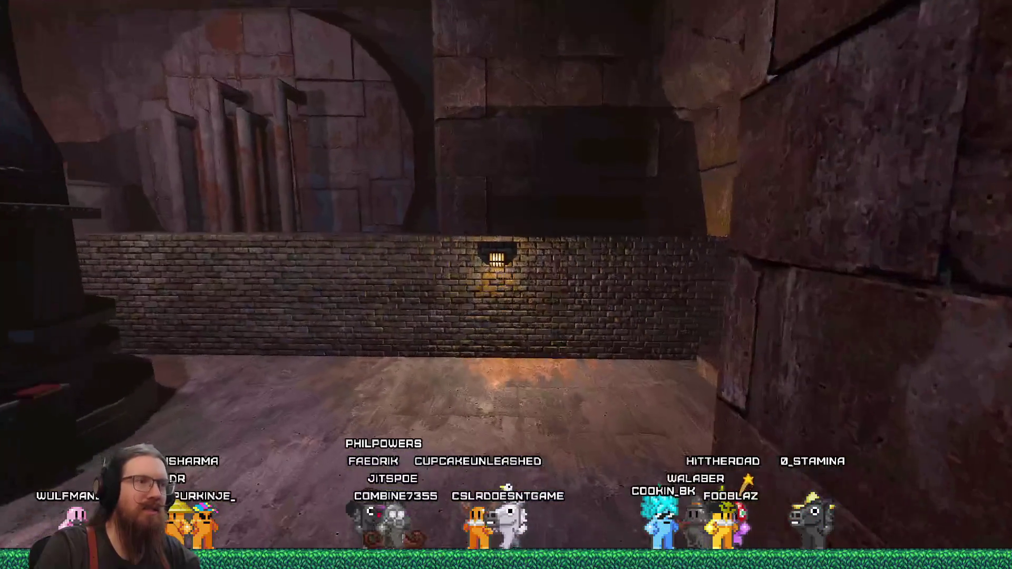
{"action": "key", "text": "w"}
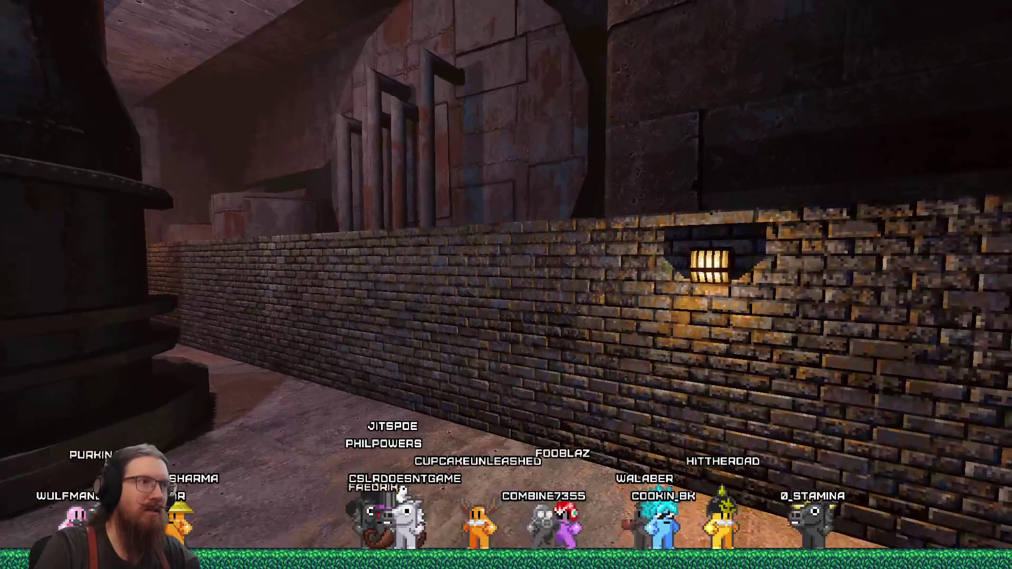
{"action": "key", "text": "w"}
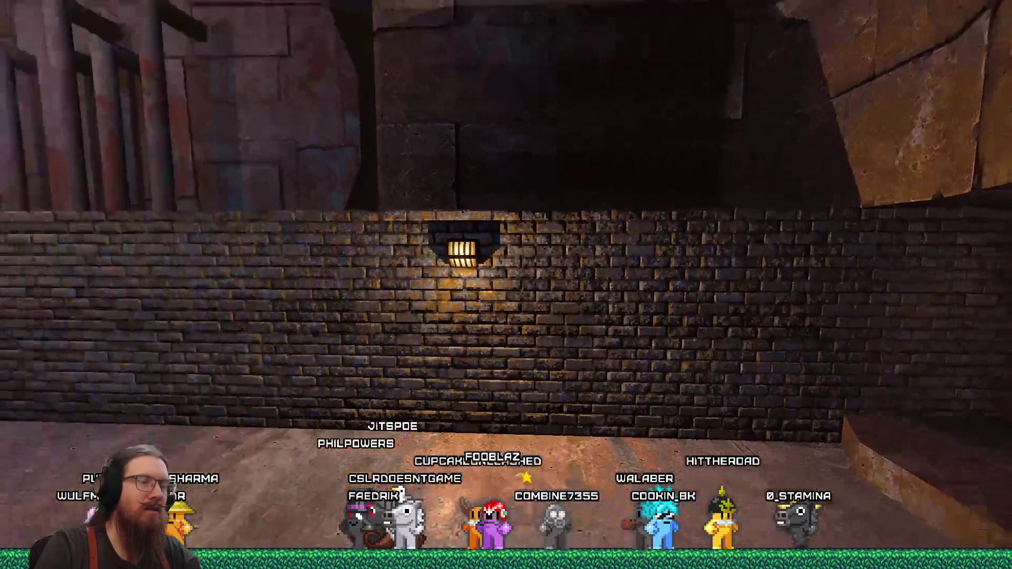
{"action": "key", "text": "grave"}
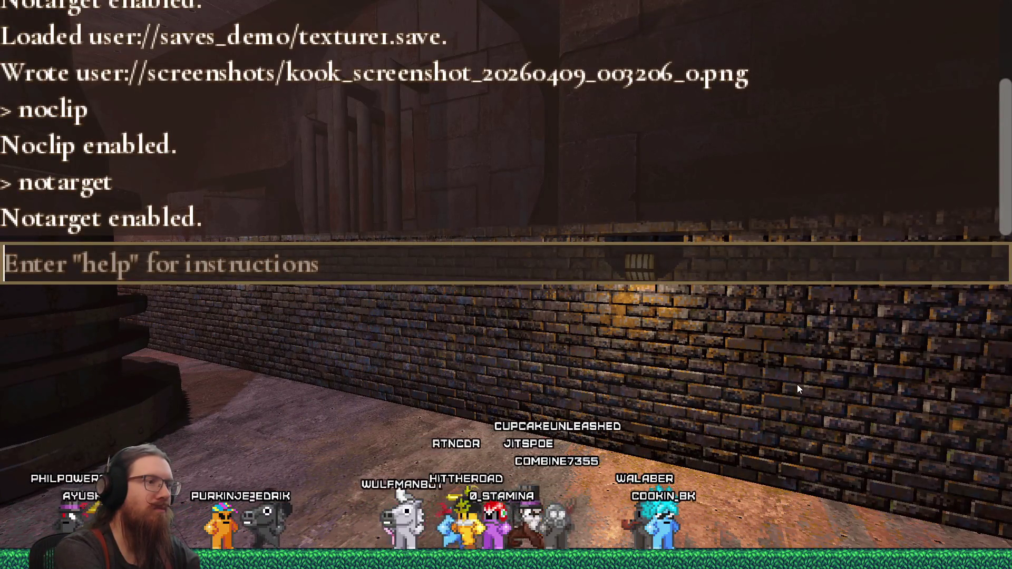
Step: Turn noclip off and walk back from the brick wall down into the grassy pit
{"action": "type", "text": "noclip"}
{"action": "key", "text": "Return"}
{"action": "key", "text": "grave"}
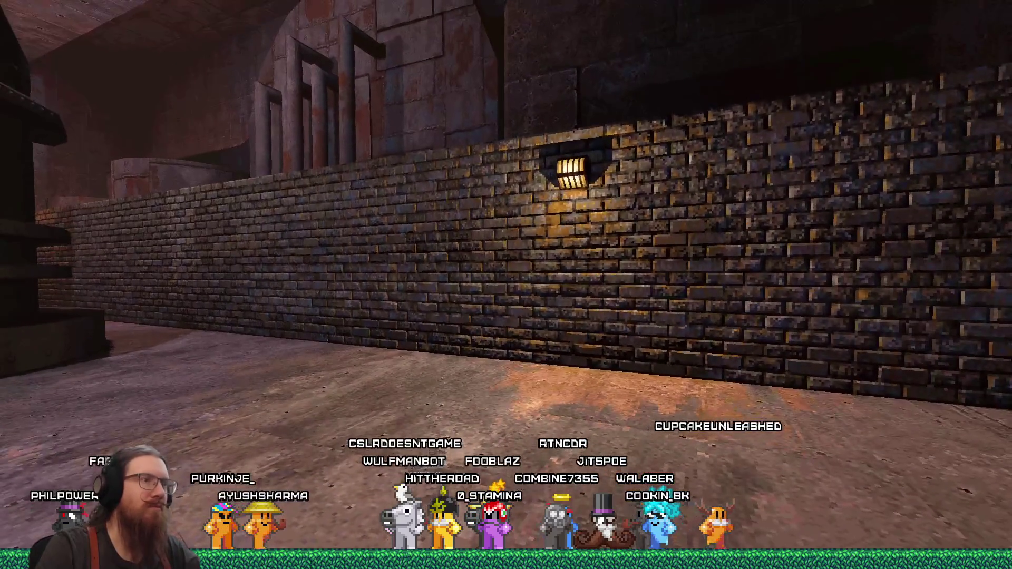
{"action": "key", "text": "s"}
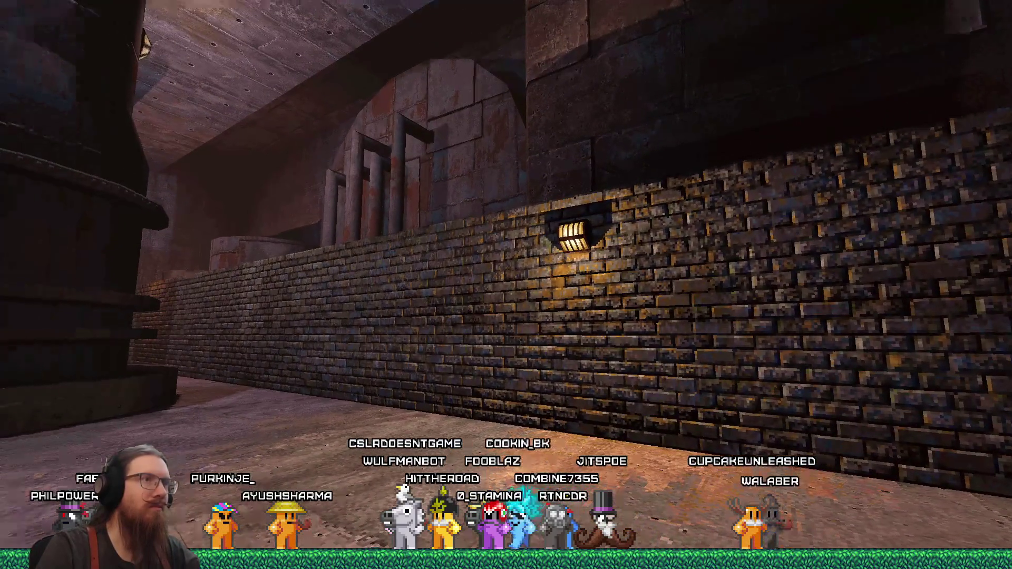
{"action": "key", "text": "s"}
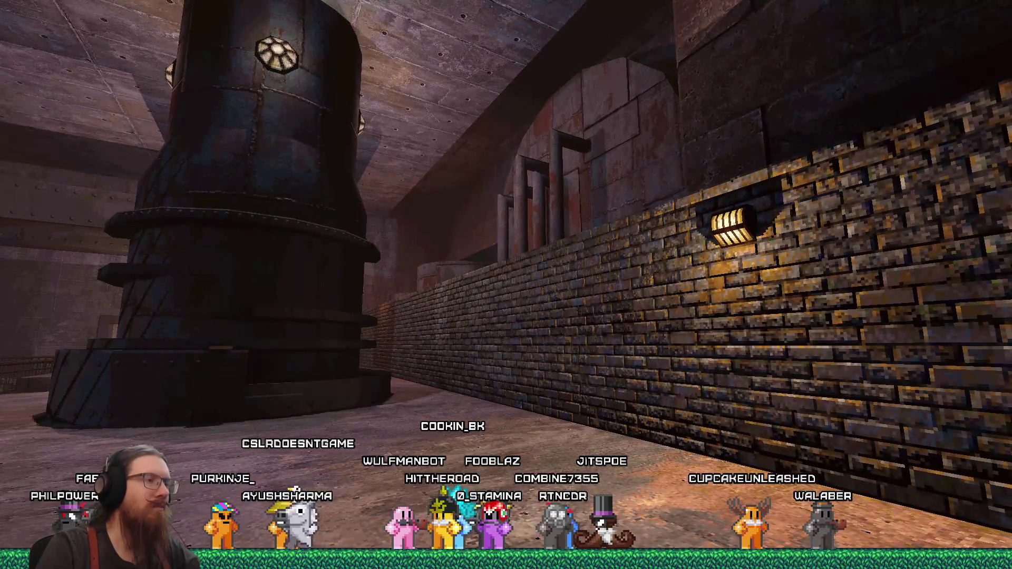
{"action": "key", "text": "s"}
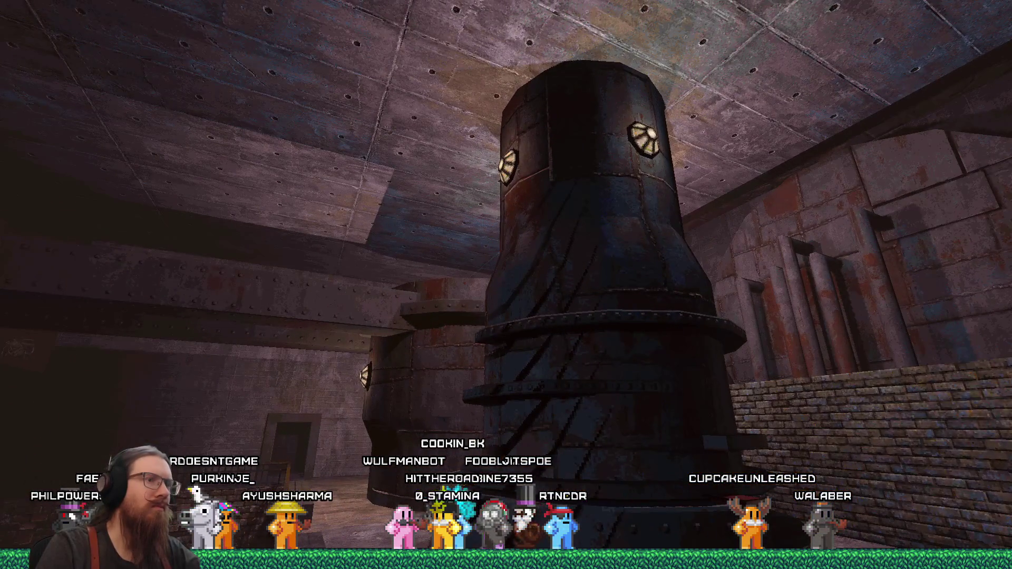
{"action": "key", "text": "w"}
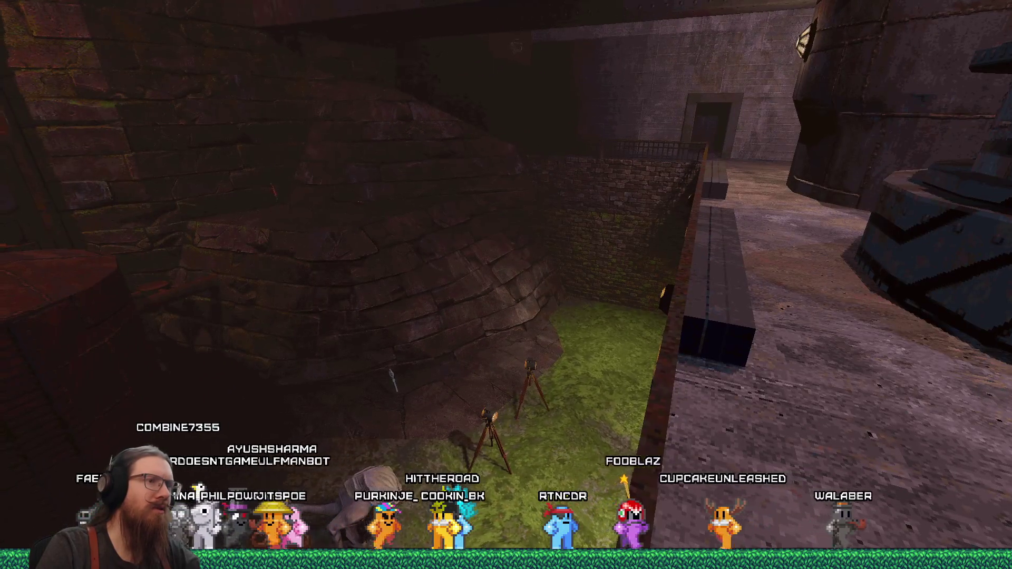
{"action": "key", "text": "w"}
{"action": "key", "text": "w"}
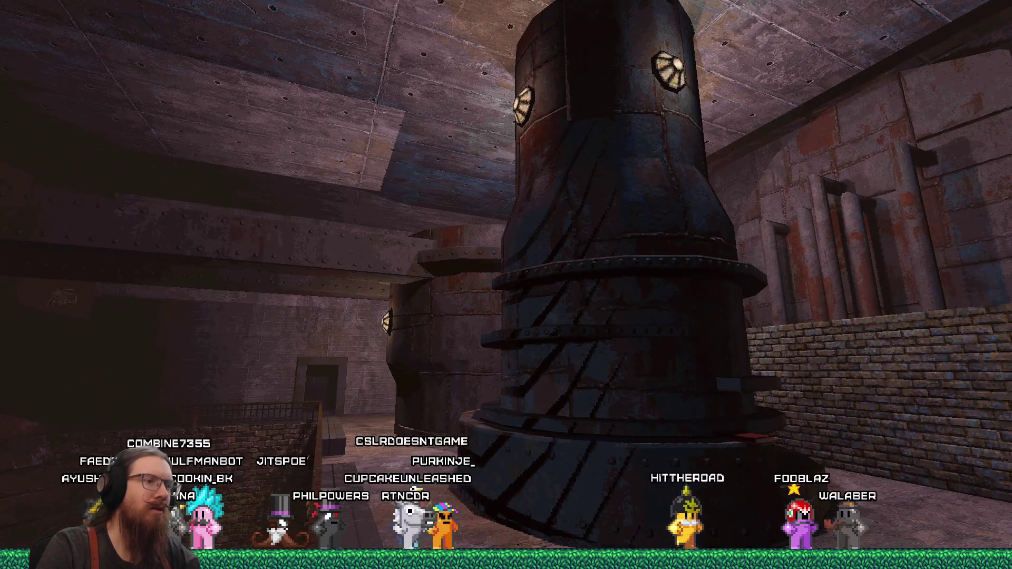
Step: Walk around the metal pillar's base, looking at it and the lit wall
{"action": "key", "text": "s"}
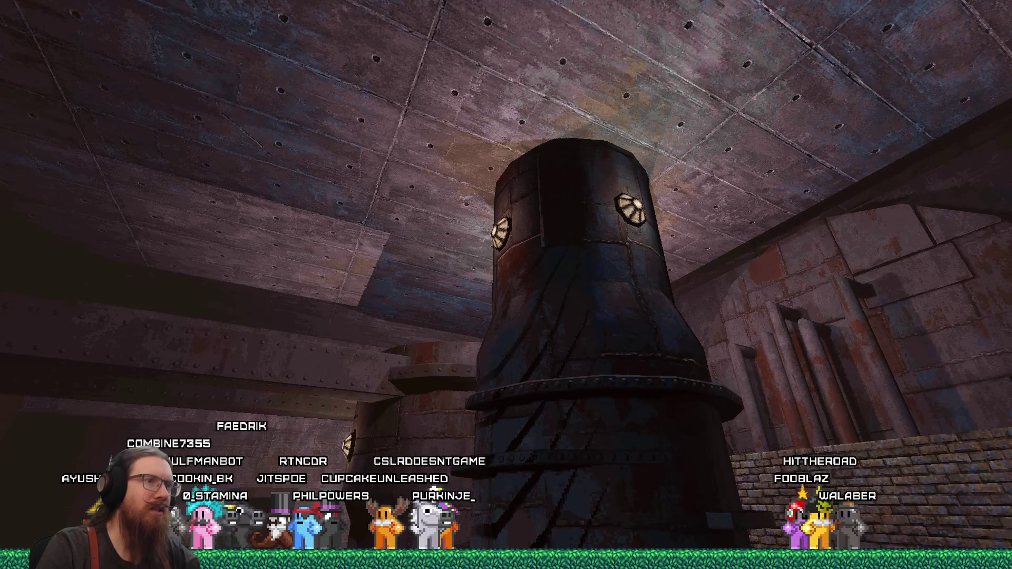
{"action": "key", "text": "w"}
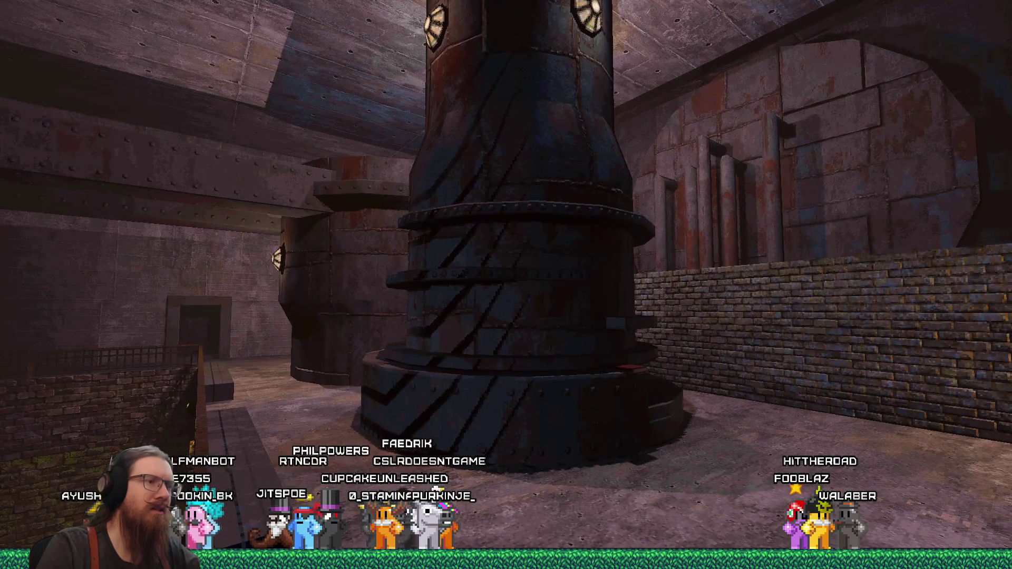
{"action": "key", "text": "d"}
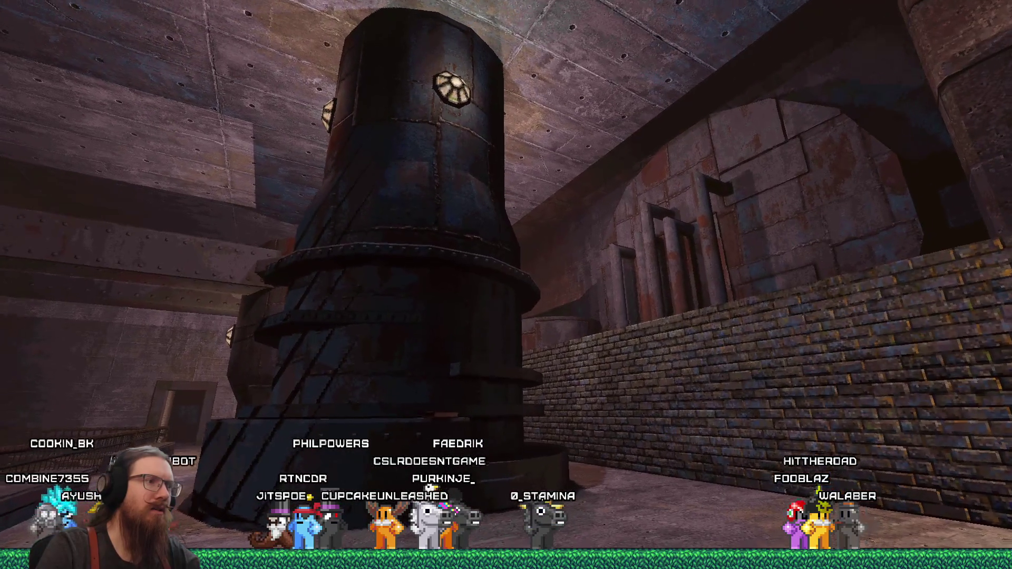
{"action": "key", "text": "w"}
{"action": "key", "text": "s"}
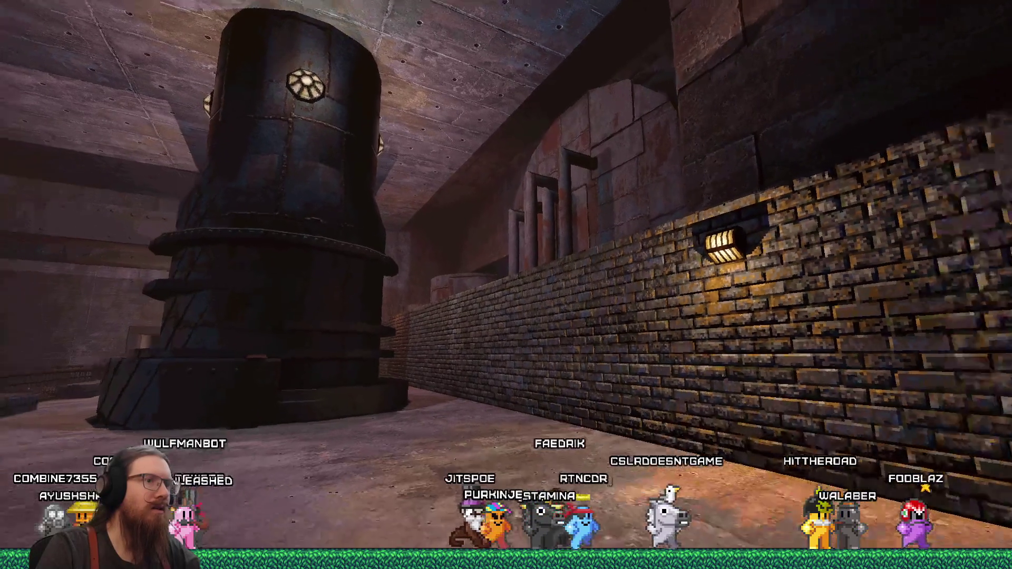
{"action": "key", "text": "w"}
{"action": "key", "text": "s"}
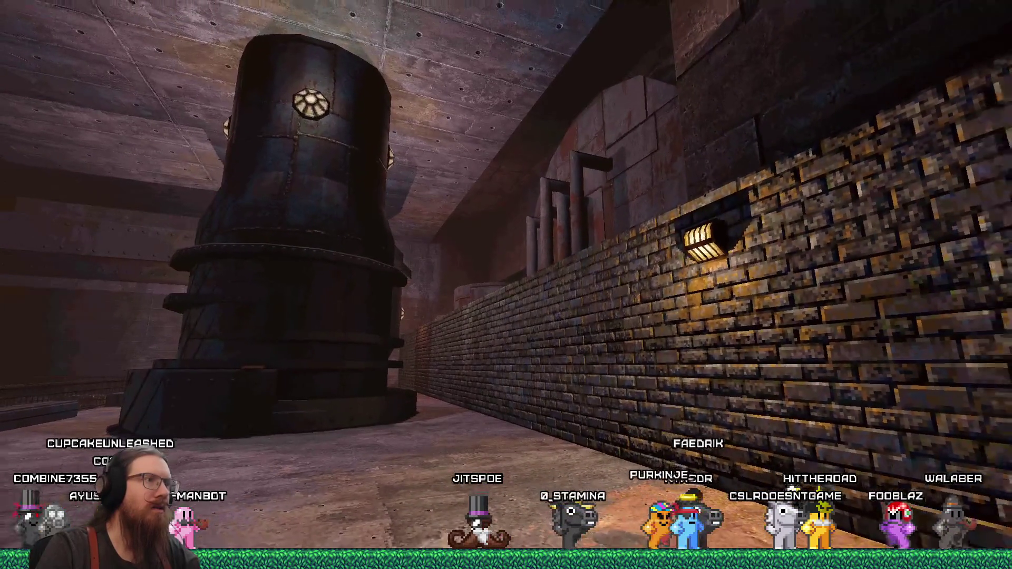
Step: Save the game as texture2, take a screenshot, and quit KOOK
{"action": "key", "text": "grave"}
{"action": "type", "text": "save textu"}
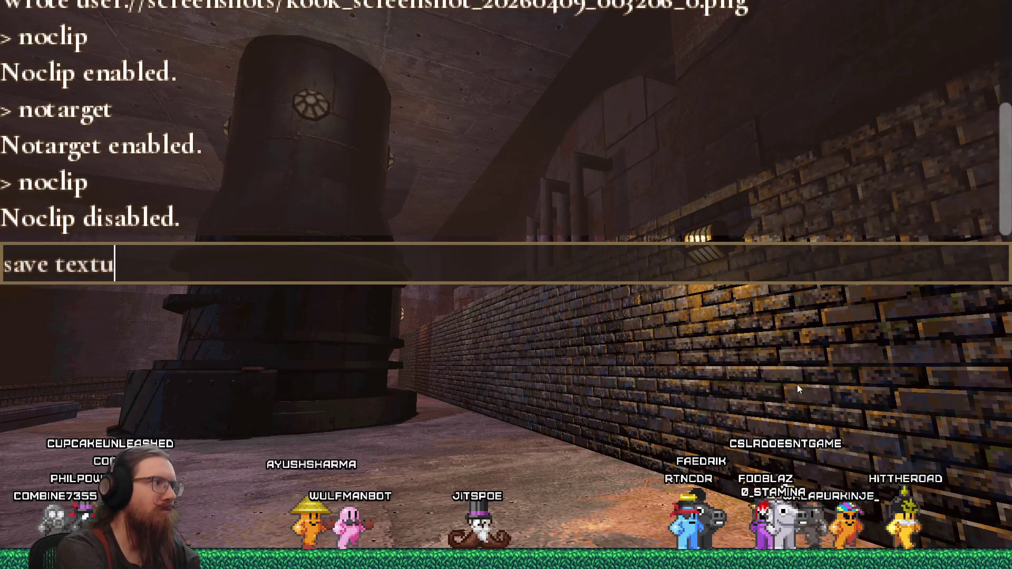
{"action": "type", "text": "re2"}
{"action": "key", "text": "Return"}
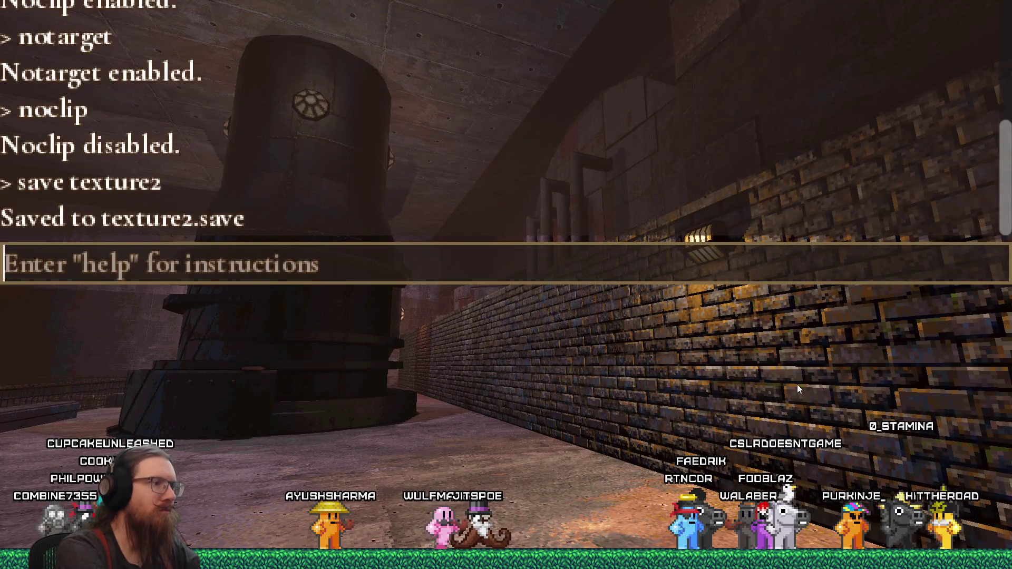
{"action": "key", "text": "grave"}
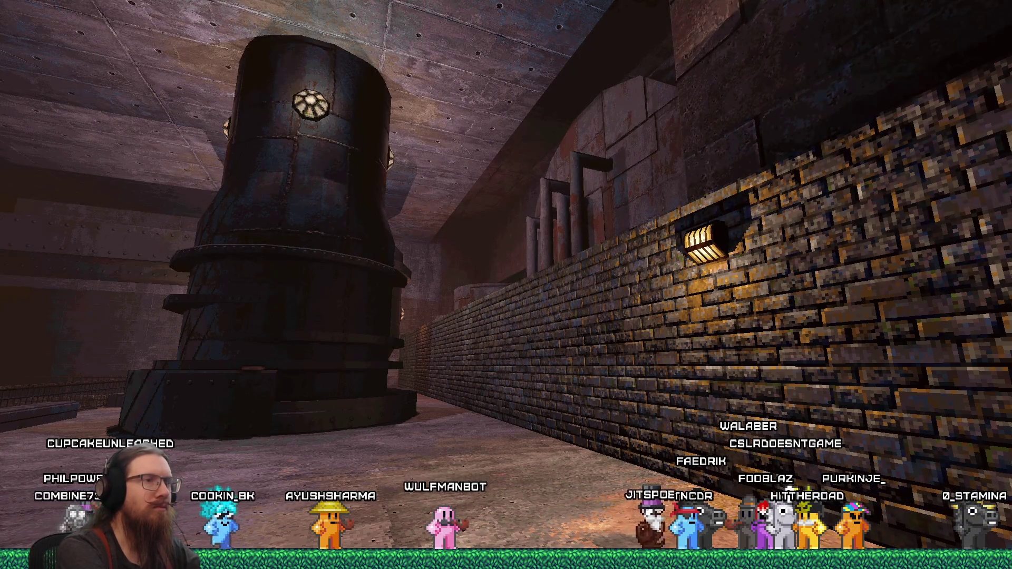
{"action": "key", "text": "grave"}
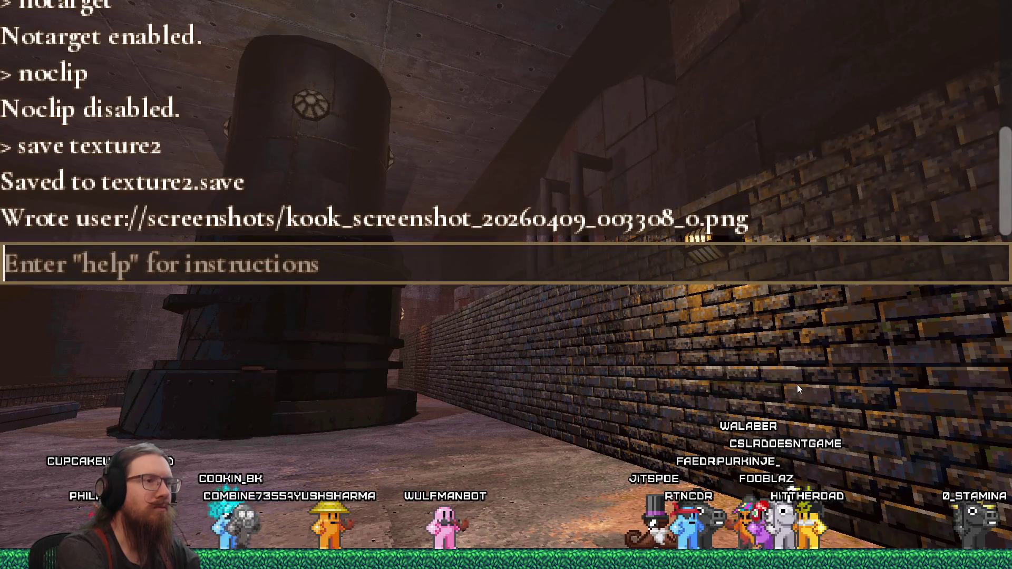
{"action": "type", "text": "quit"}
{"action": "key", "text": "Return"}
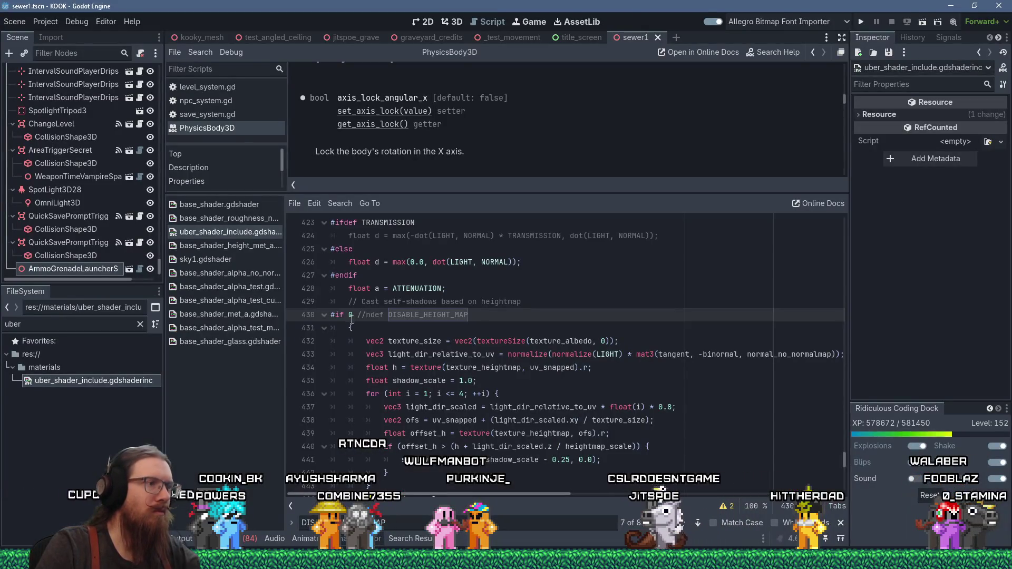
Step: Delete ' 0 //' on line 430 so it reads '#ifndef DISABLE_HEIGHT_MAP'
{"action": "left_click_drag", "start_coordinate": [348, 316], "coordinate": [366, 316]}
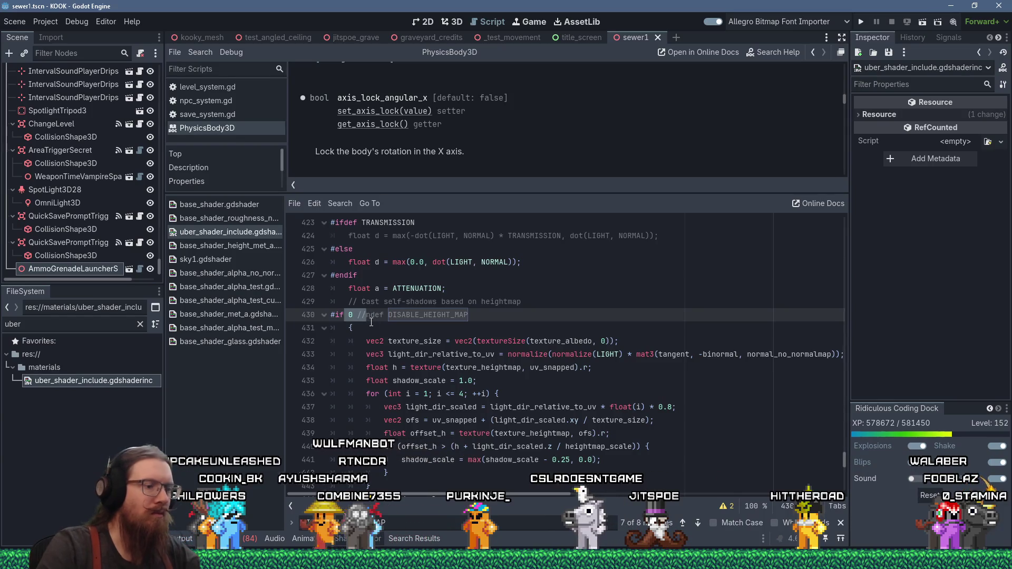
{"action": "key", "text": "BackSpace"}
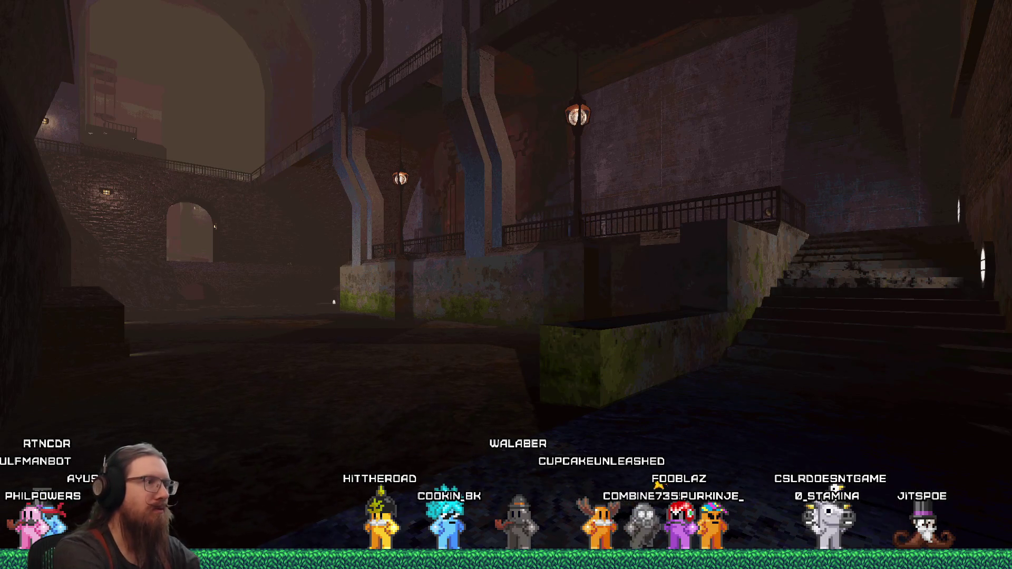
Step: Stay in the running game and load the texture2 save from the console
{"action": "key", "text": "alt+Tab"}
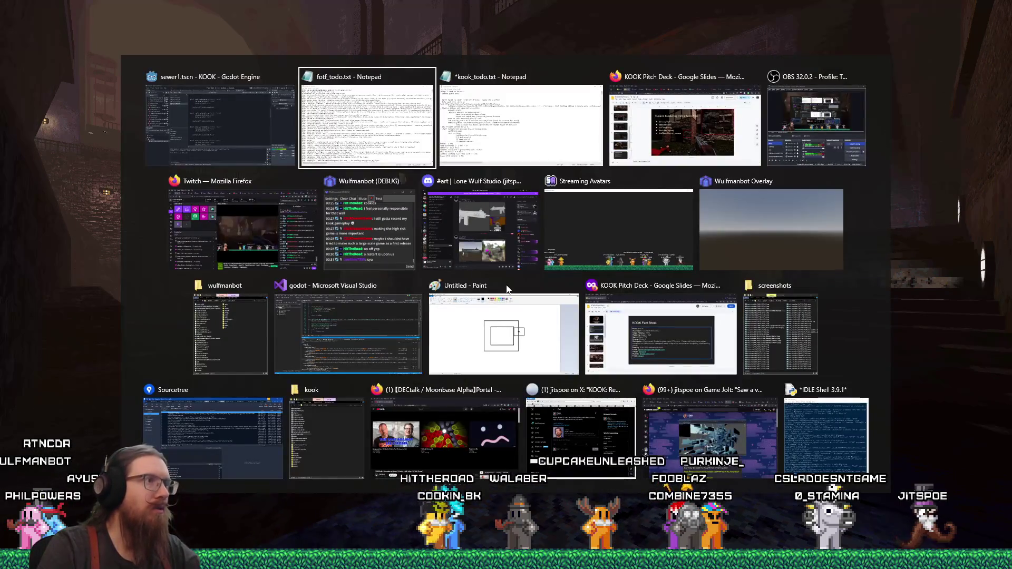
{"action": "key", "text": "alt+shift+Tab"}
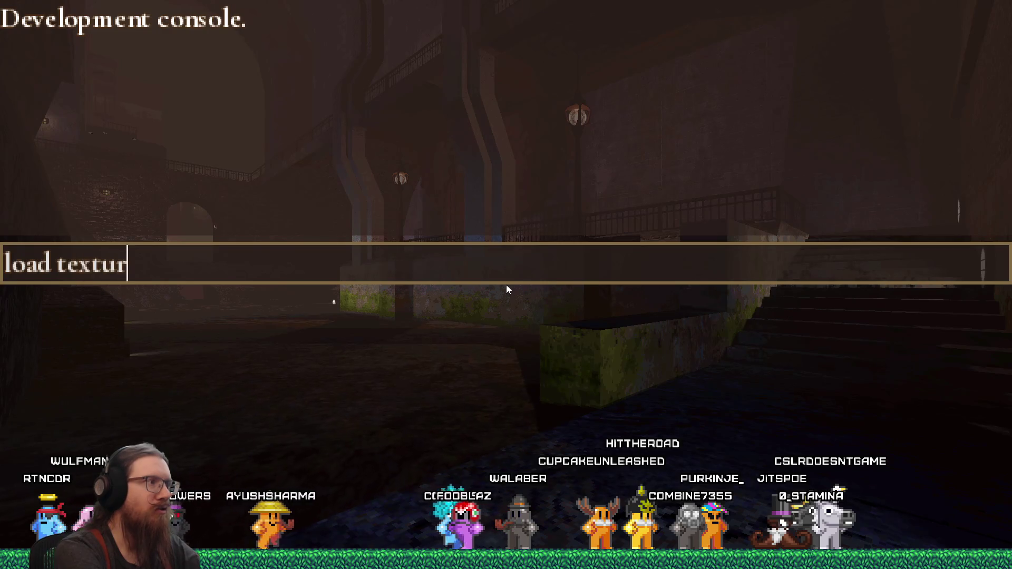
{"action": "type", "text": "e2"}
{"action": "key", "text": "Return"}
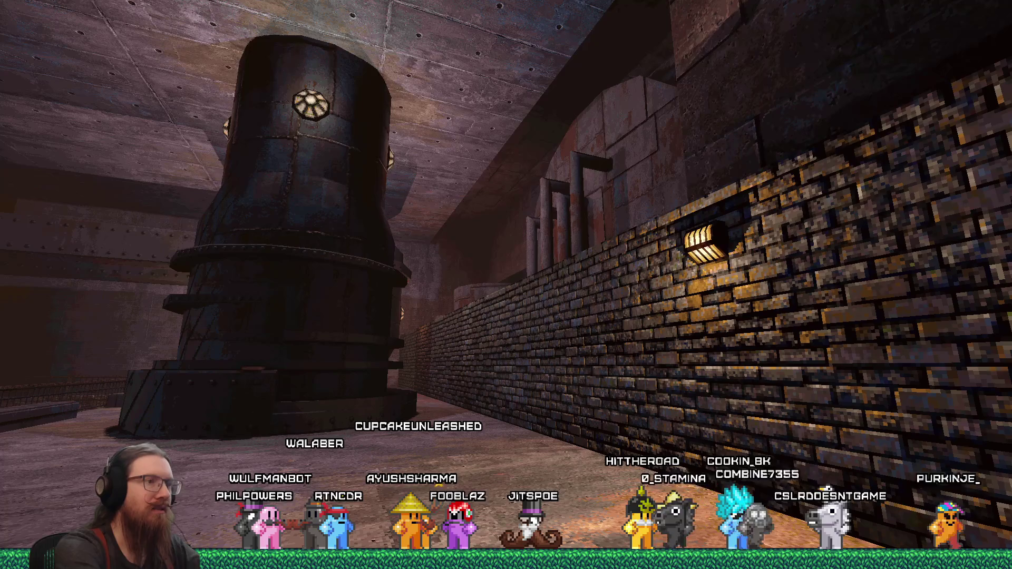
Step: Walk around the riveted tank to inspect its lamps, then quit the game
{"action": "key", "text": "w"}
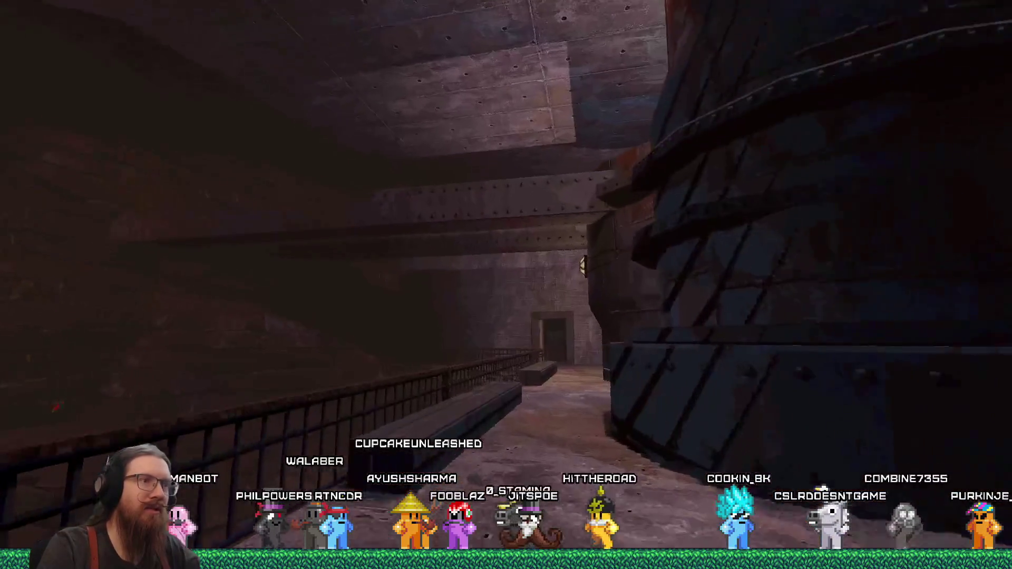
{"action": "key", "text": "w"}
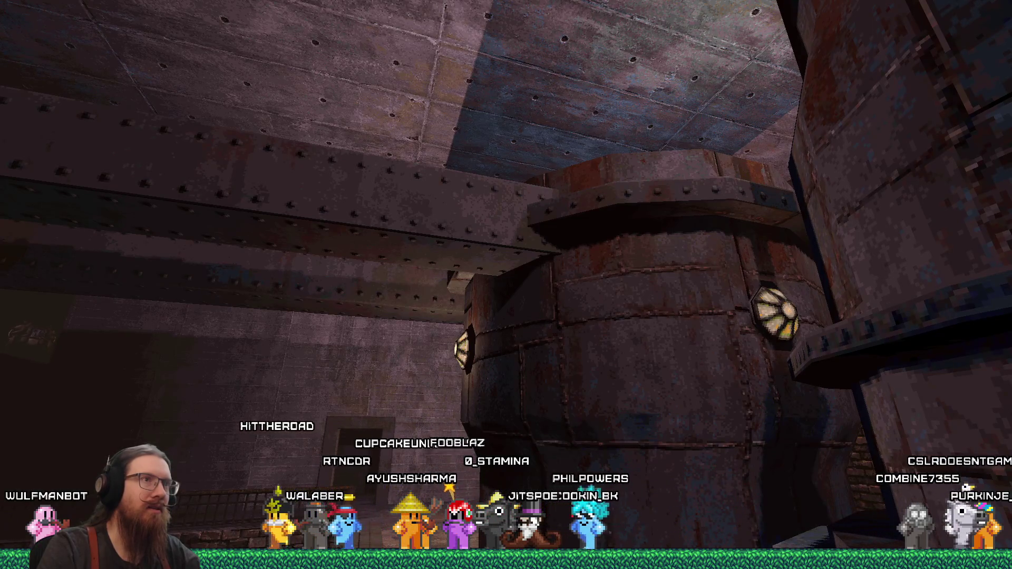
{"action": "key", "text": "w"}
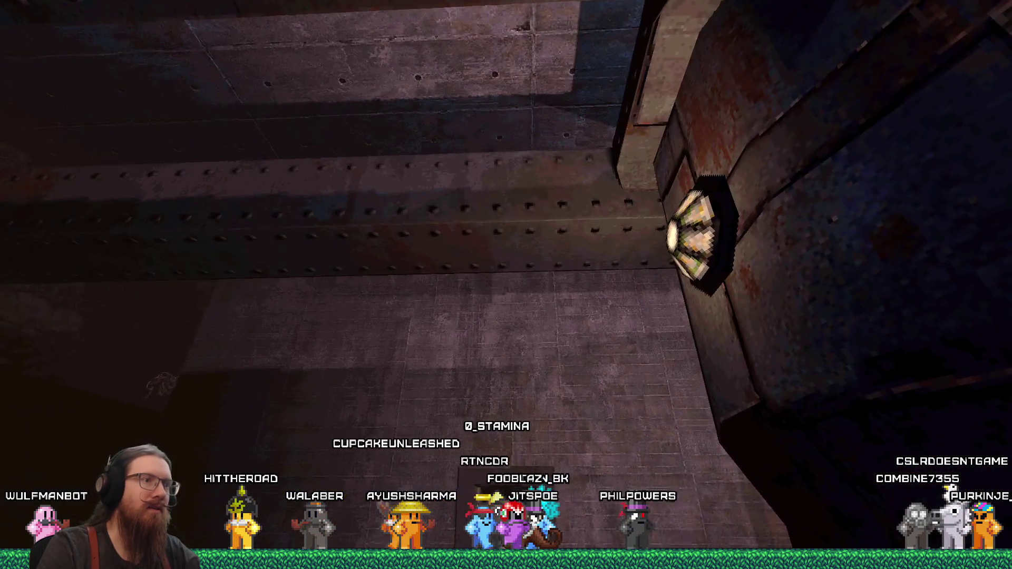
{"action": "key", "text": "w"}
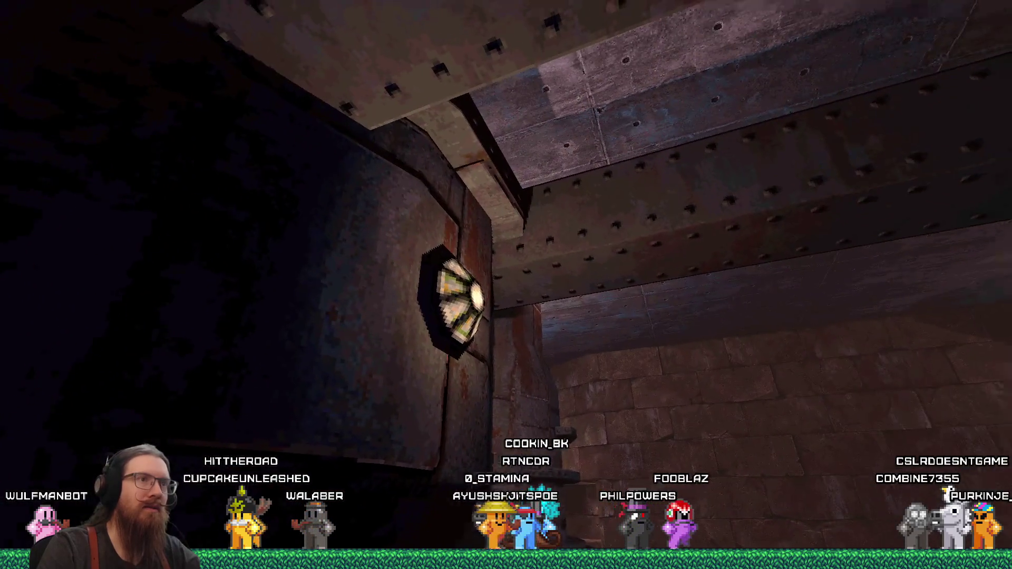
{"action": "key", "text": "w"}
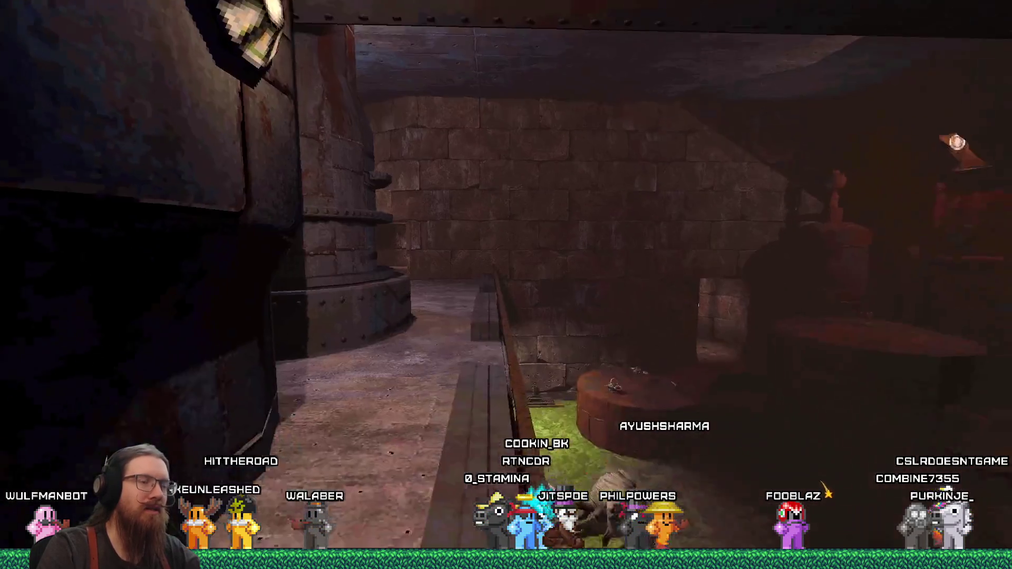
{"action": "key", "text": "w"}
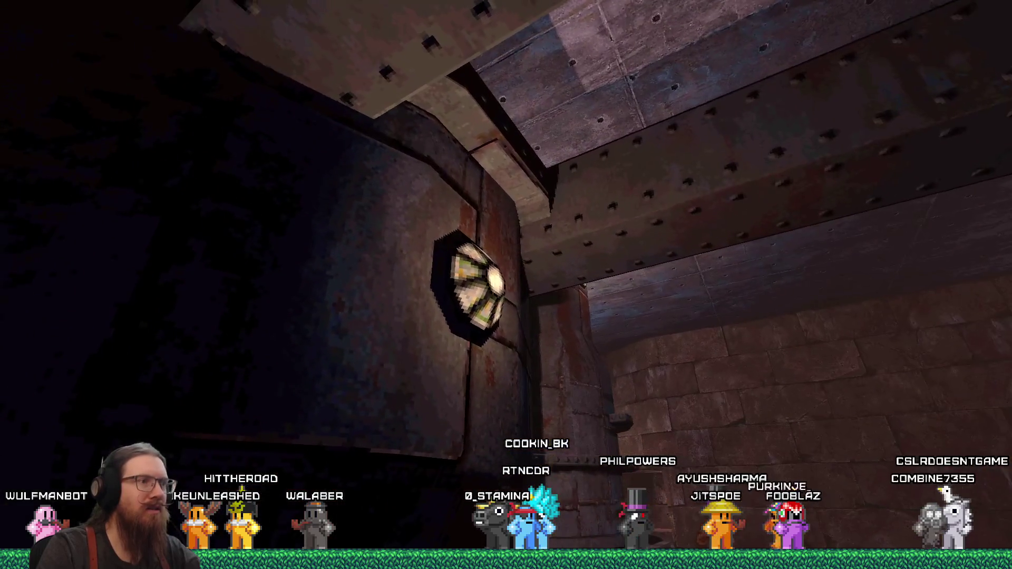
{"action": "key", "text": "w"}
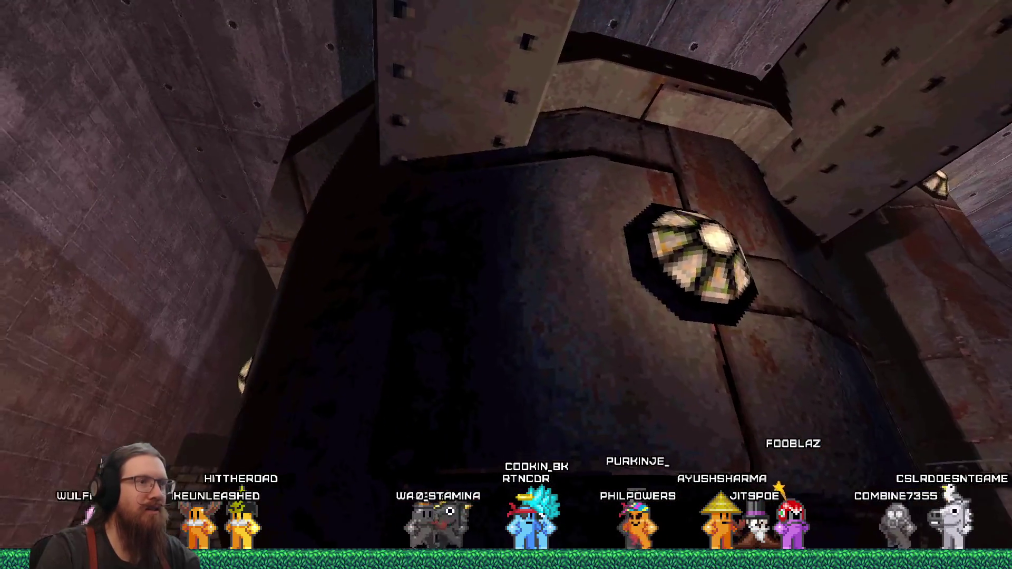
{"action": "key", "text": "w"}
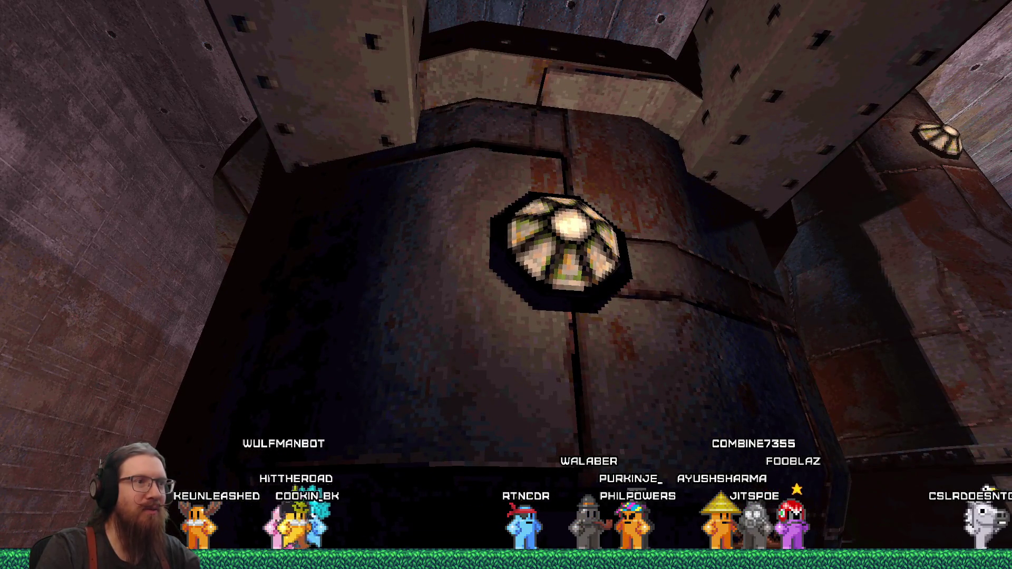
{"action": "key", "text": "grave"}
{"action": "type", "text": "light"}
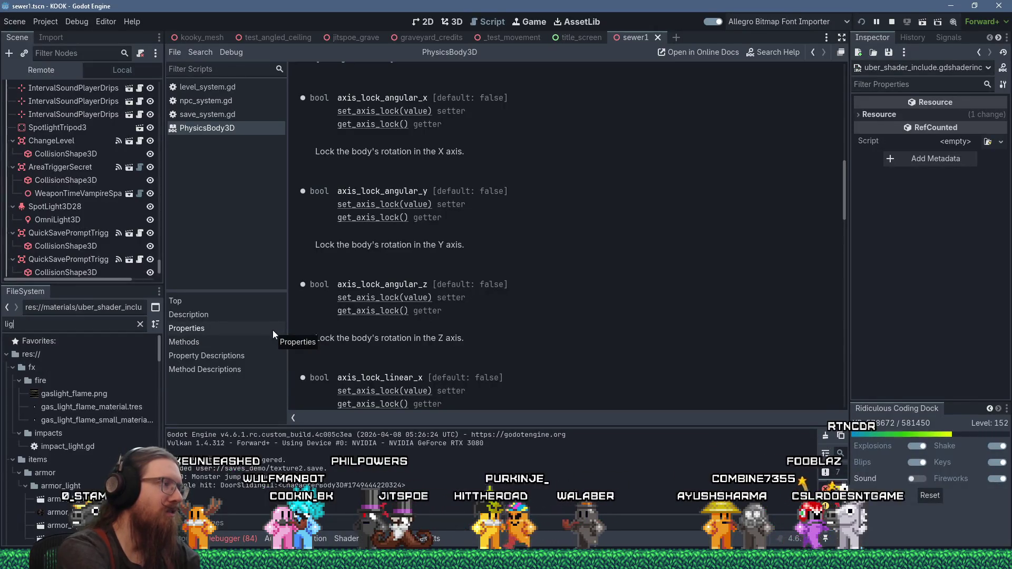
Step: Reimport pump_light_1_emission.png with Lossless compression
{"action": "scroll", "coordinate": [87, 441], "scroll_direction": "down", "scroll_amount": 10}
{"action": "left_click", "coordinate": [79, 462]}
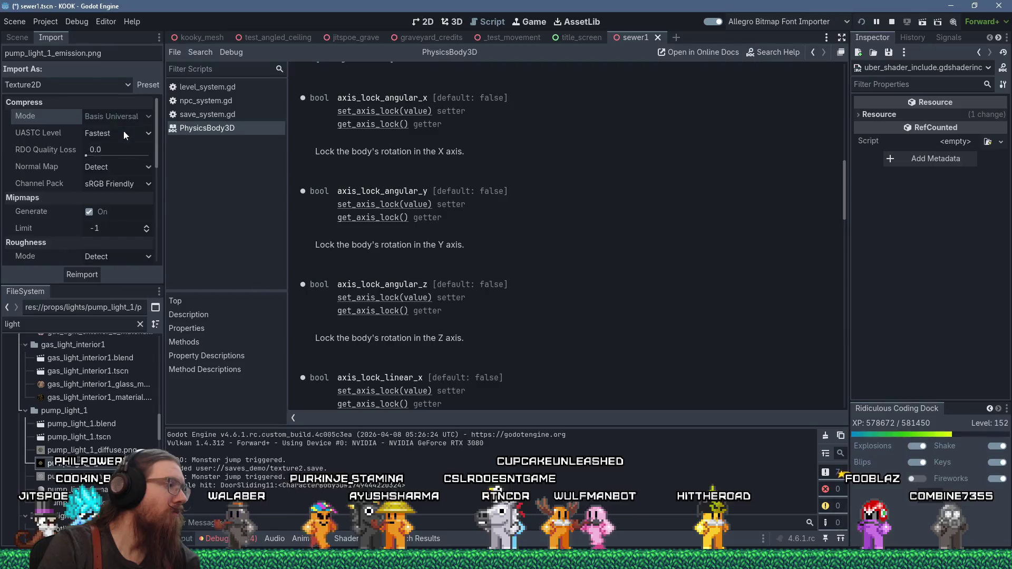
{"action": "left_click", "coordinate": [93, 272]}
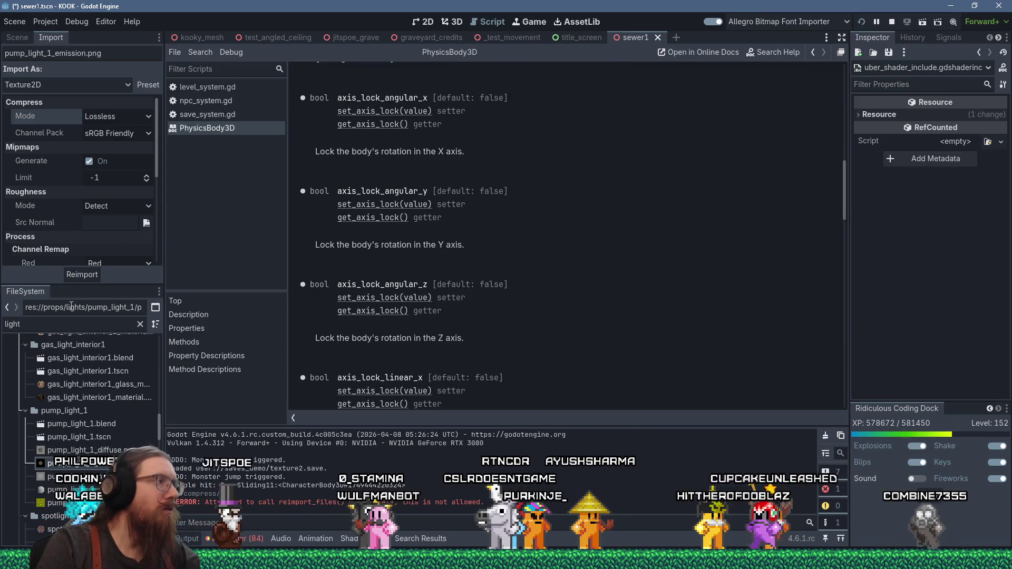
Step: Filter the FileSystem by 'sewer1' and select sewer1.tscn
{"action": "left_click", "coordinate": [63, 324]}
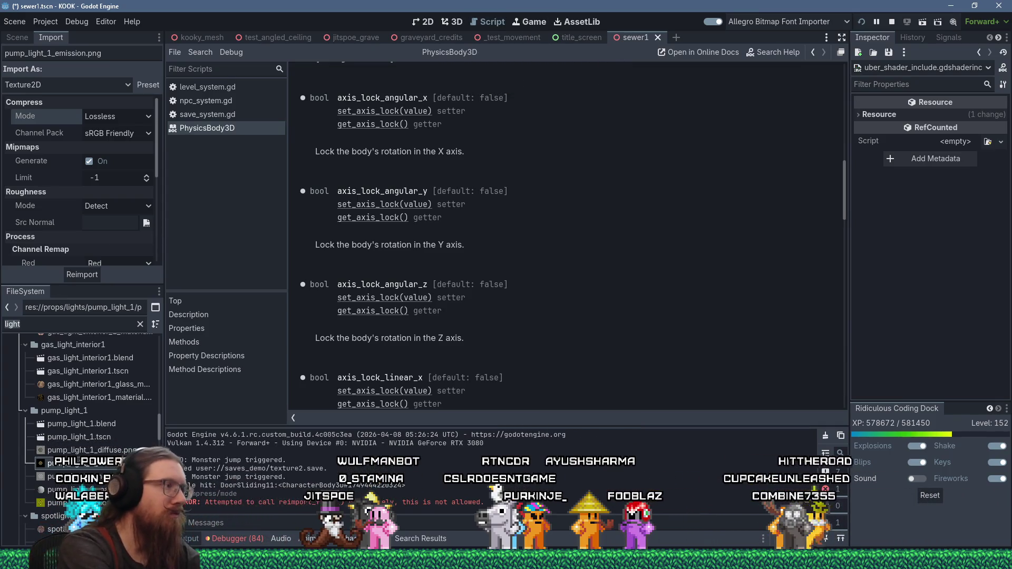
{"action": "key", "text": "ctrl+a"}
{"action": "type", "text": "sewer1"}
{"action": "left_click", "coordinate": [66, 395]}
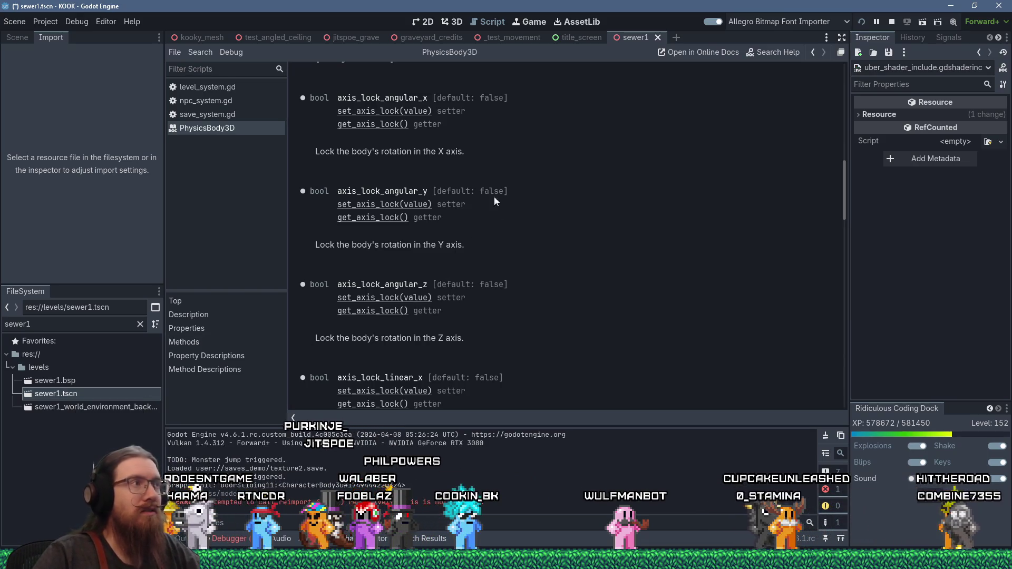
Step: Show the sewer1 level in the 3D view and frame it on the selected object
{"action": "left_click", "coordinate": [446, 17]}
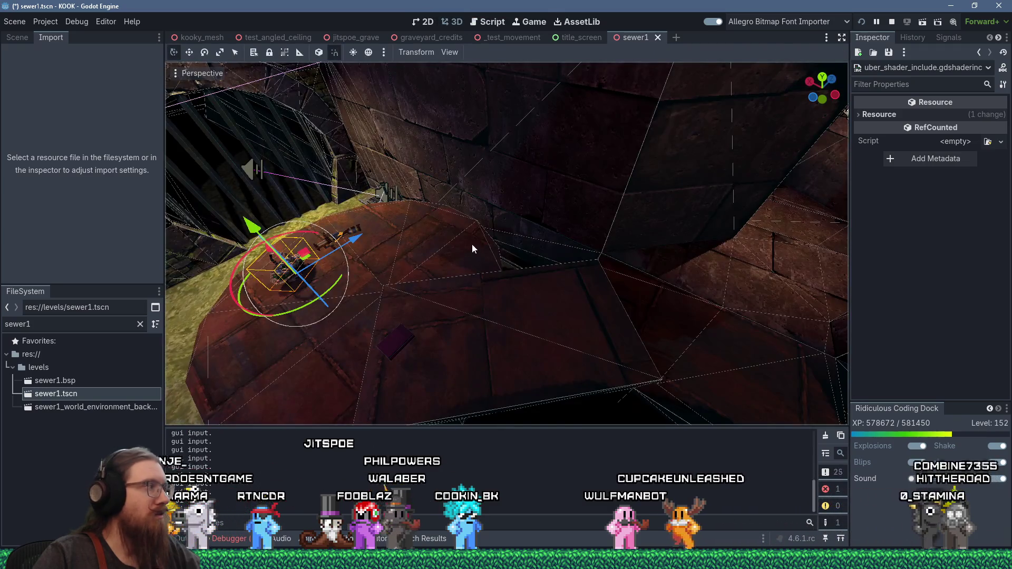
{"action": "key", "text": "f"}
{"action": "scroll", "coordinate": [545, 160], "scroll_direction": "down", "scroll_amount": 5}
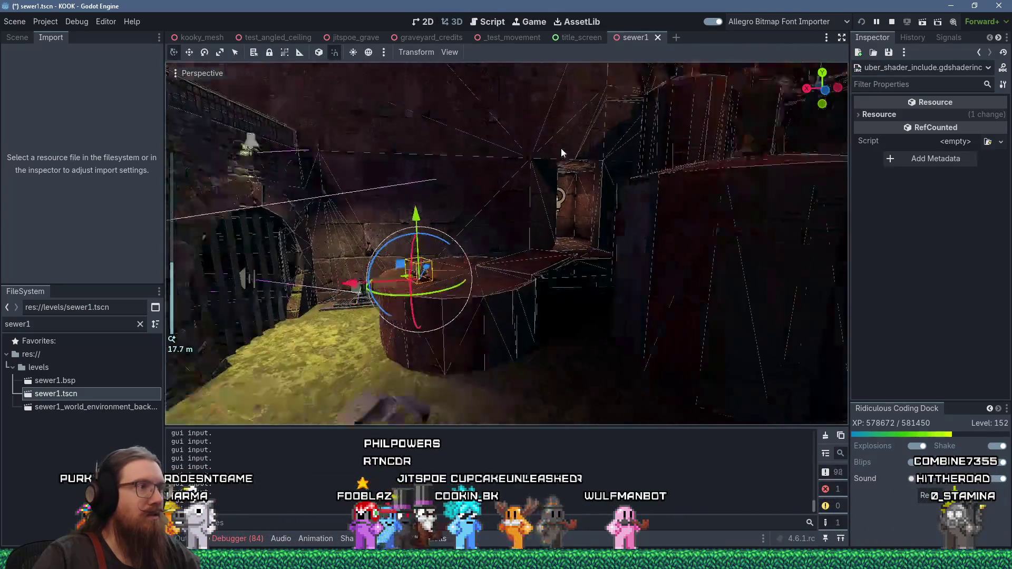
{"action": "scroll", "coordinate": [526, 222], "scroll_direction": "up", "scroll_amount": 10}
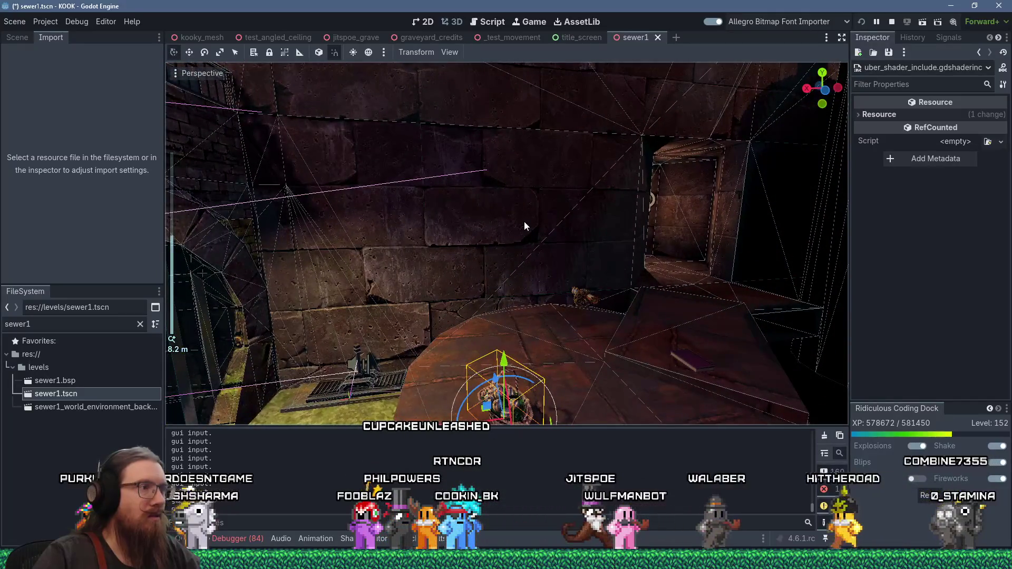
{"action": "scroll", "coordinate": [526, 219], "scroll_direction": "down", "scroll_amount": 5}
{"action": "mouse_move", "coordinate": [555, 202]}
{"action": "left_mouse_down"}
{"action": "mouse_move", "coordinate": [569, 197]}
{"action": "mouse_move", "coordinate": [539, 216]}
{"action": "mouse_move", "coordinate": [628, 193]}
{"action": "mouse_move", "coordinate": [396, 270]}
{"action": "mouse_move", "coordinate": [539, 227]}
{"action": "mouse_move", "coordinate": [612, 243]}
{"action": "mouse_move", "coordinate": [648, 232]}
{"action": "mouse_move", "coordinate": [659, 283]}
{"action": "mouse_move", "coordinate": [622, 169]}
{"action": "mouse_move", "coordinate": [517, 180]}
{"action": "mouse_move", "coordinate": [603, 168]}
{"action": "mouse_move", "coordinate": [277, 279]}
{"action": "mouse_move", "coordinate": [499, 169]}
{"action": "mouse_move", "coordinate": [577, 171]}
{"action": "left_mouse_up"}
Step: Test a larger shadow bias on OmniLight3D26 by the tank lamp, then revert it to 0.1
{"action": "left_click", "coordinate": [593, 111]}
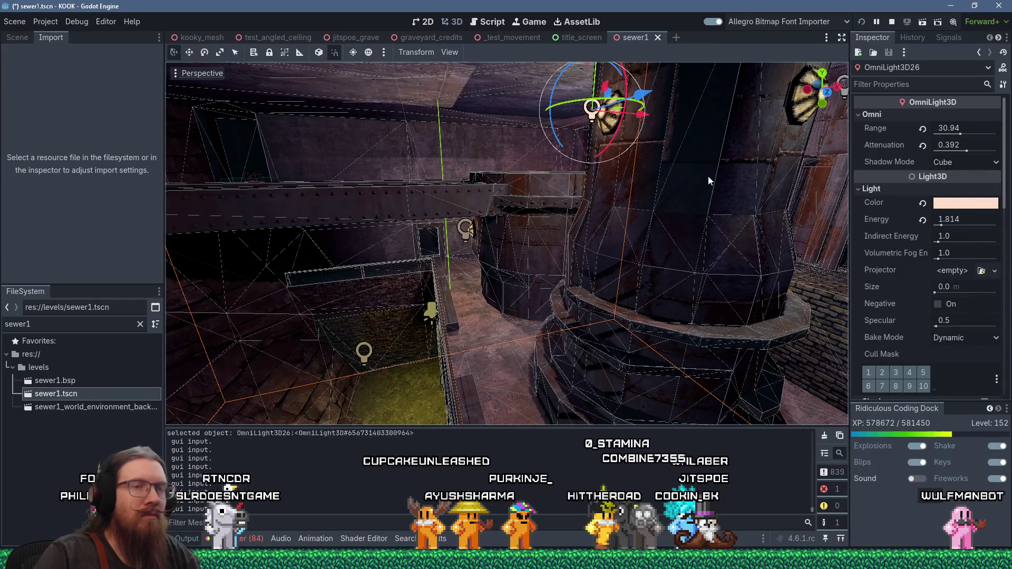
{"action": "scroll", "coordinate": [916, 277], "scroll_direction": "down", "scroll_amount": 5}
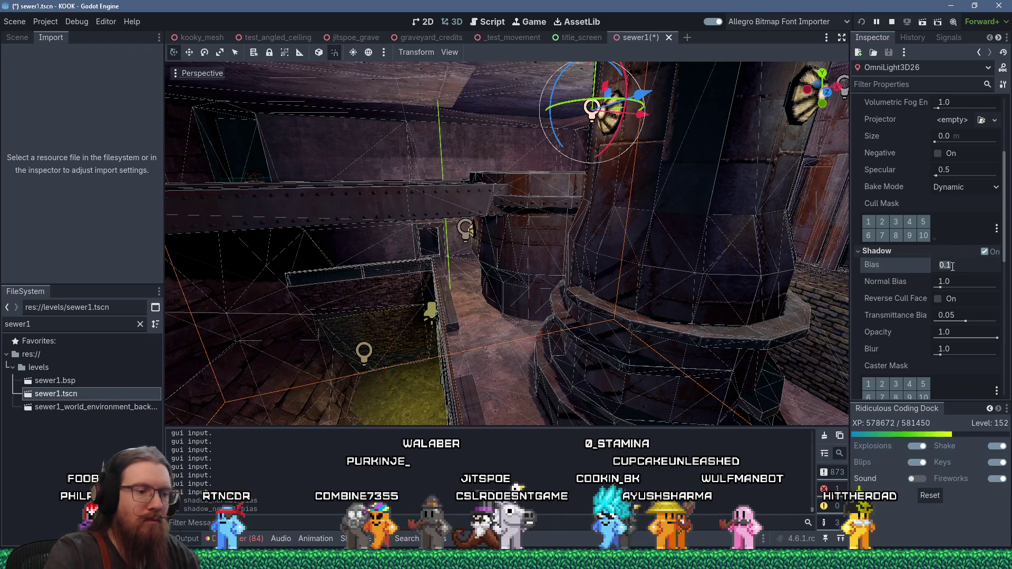
{"action": "mouse_move", "coordinate": [938, 270]}
{"action": "left_mouse_down"}
{"action": "mouse_move", "coordinate": [989, 272]}
{"action": "mouse_move", "coordinate": [922, 276]}
{"action": "mouse_move", "coordinate": [1000, 270]}
{"action": "left_mouse_up"}
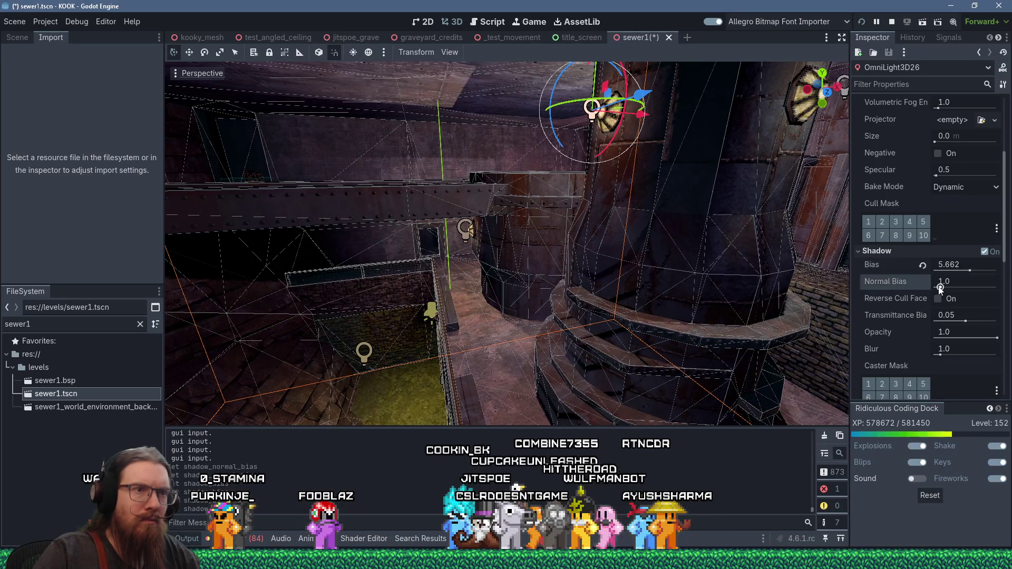
{"action": "left_click", "coordinate": [923, 265]}
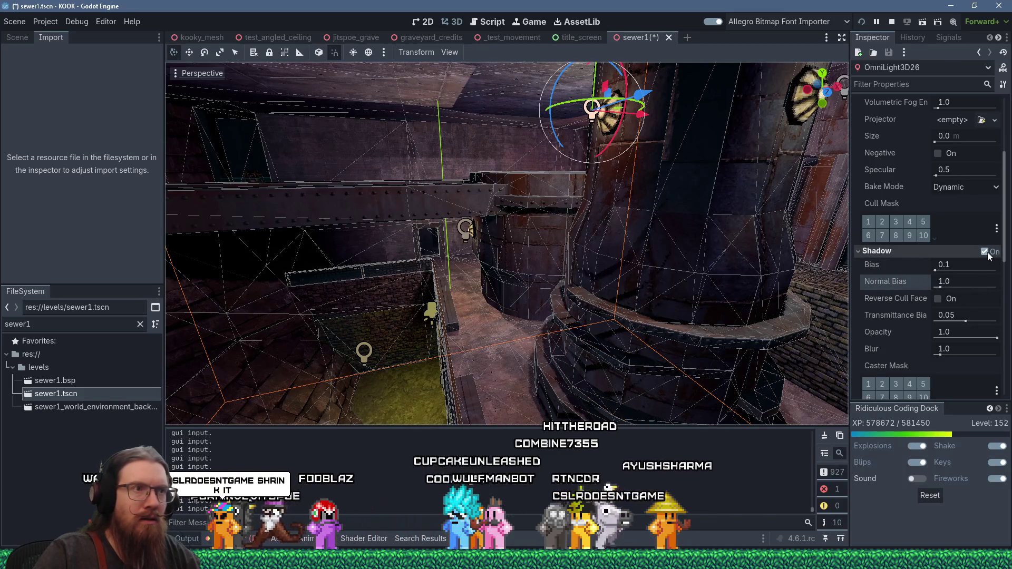
{"action": "mouse_move", "coordinate": [551, 297]}
{"action": "left_mouse_down"}
{"action": "mouse_move", "coordinate": [545, 318]}
{"action": "mouse_move", "coordinate": [525, 272]}
{"action": "left_mouse_up"}
{"action": "left_click_drag", "start_coordinate": [520, 210], "coordinate": [490, 186]}
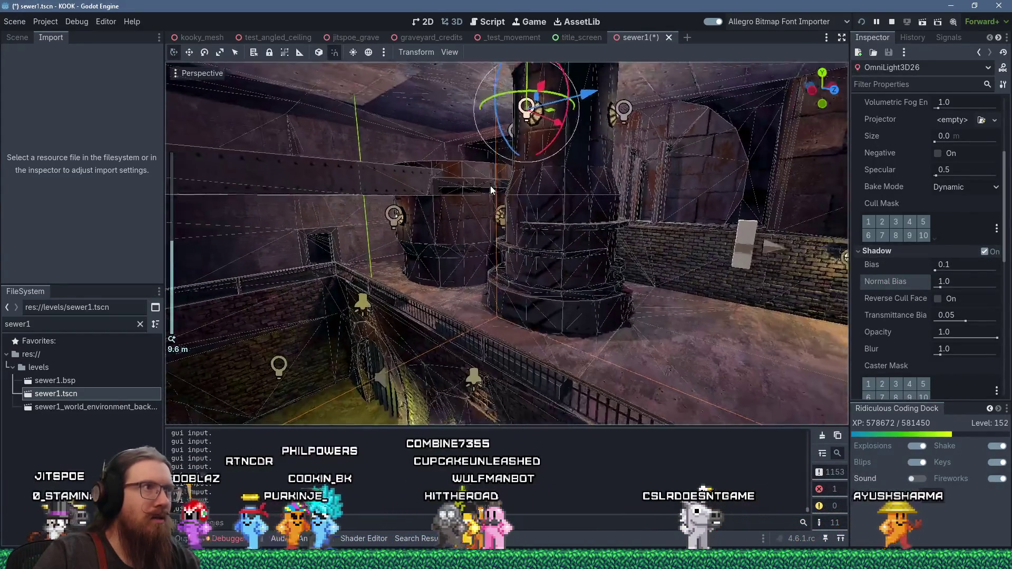
{"action": "scroll", "coordinate": [490, 186], "scroll_direction": "up", "scroll_amount": 5}
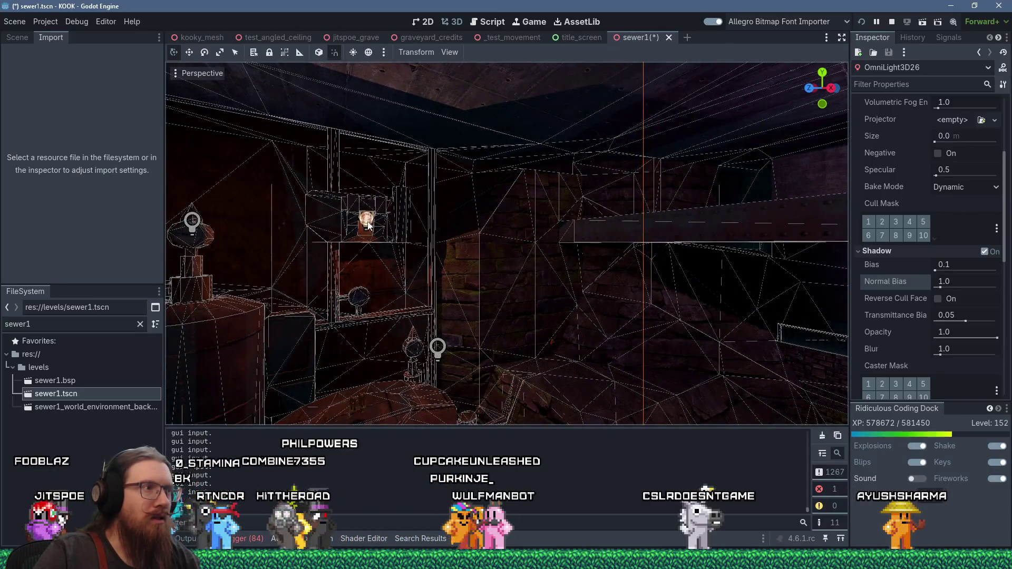
{"action": "left_click", "coordinate": [368, 225]}
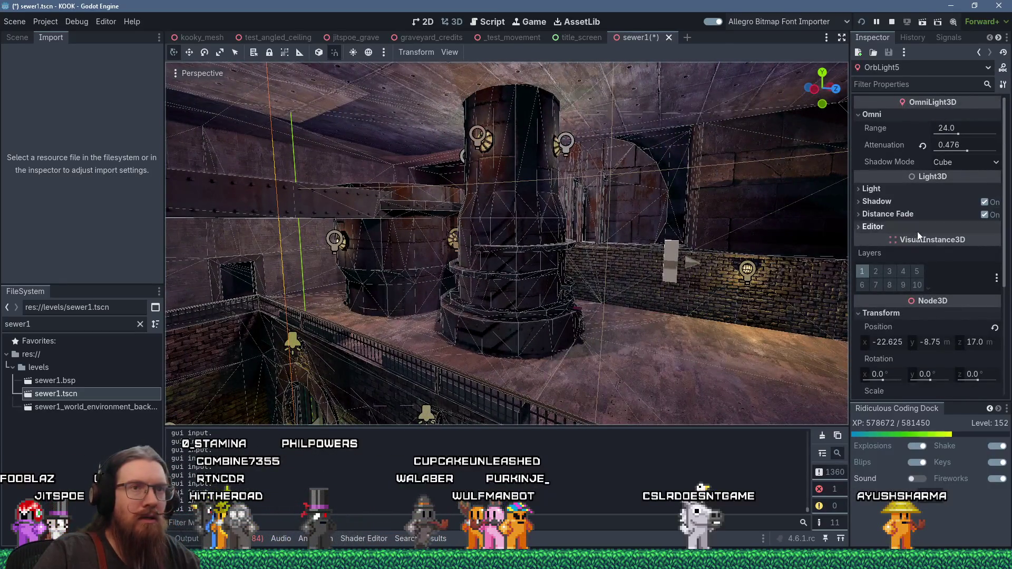
{"action": "left_click", "coordinate": [979, 204]}
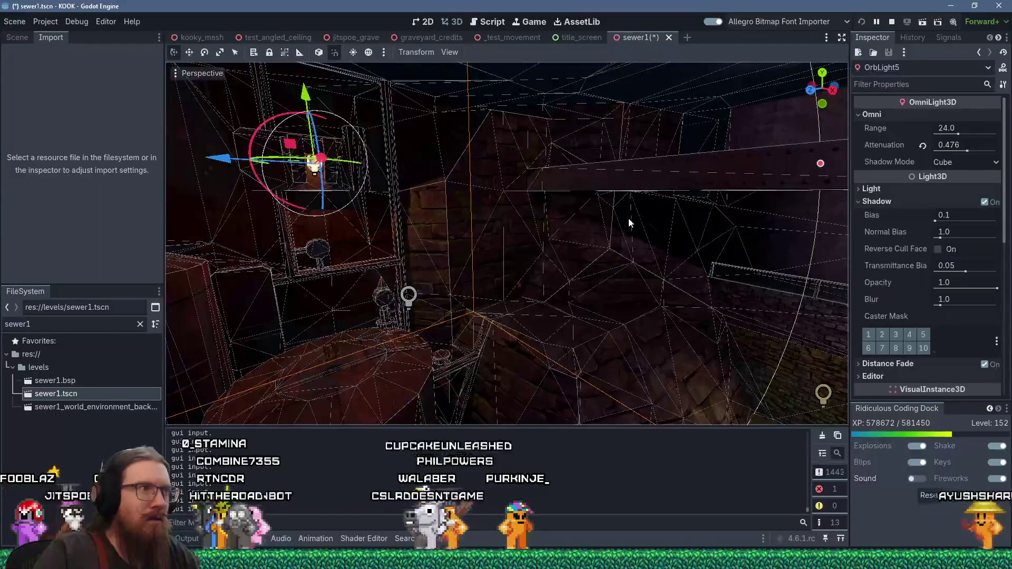
{"action": "left_click", "coordinate": [410, 296]}
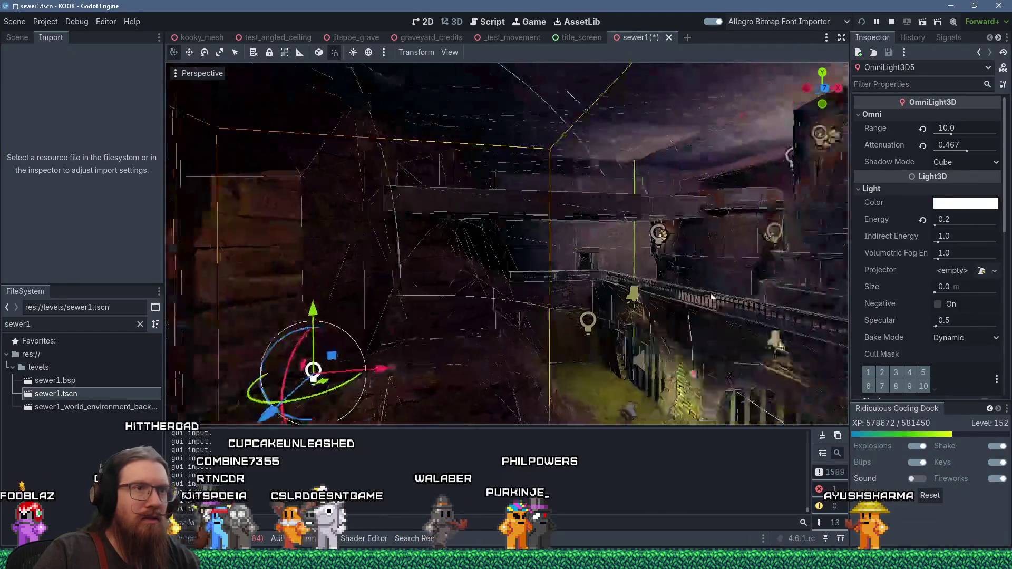
{"action": "key", "text": "w"}
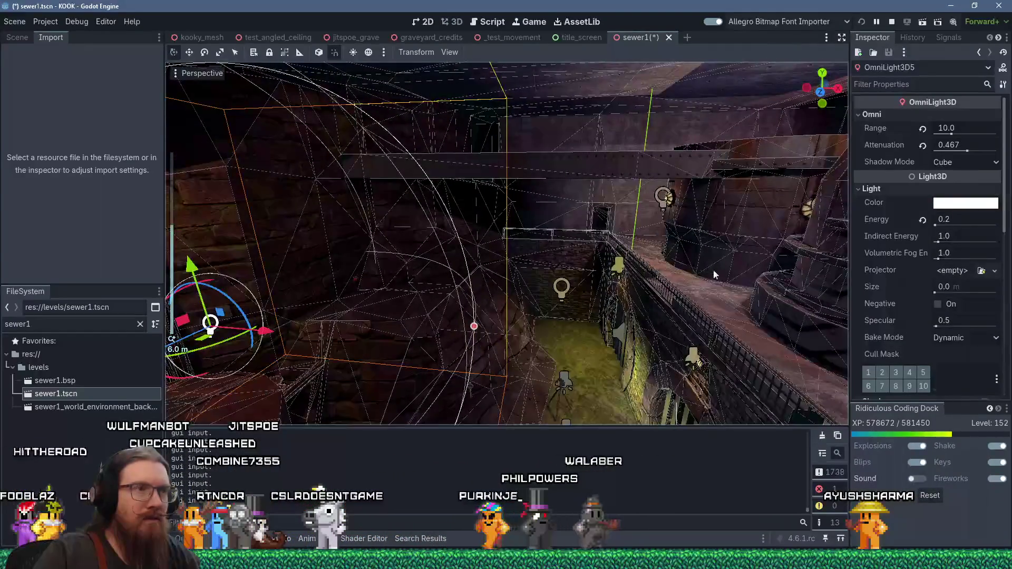
{"action": "key", "text": "w"}
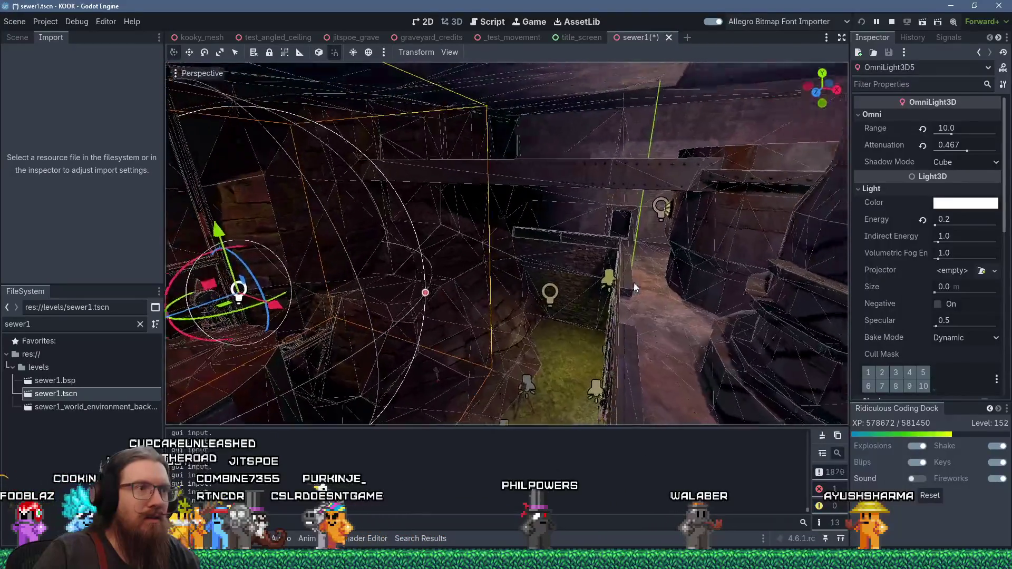
{"action": "left_click", "coordinate": [498, 317]}
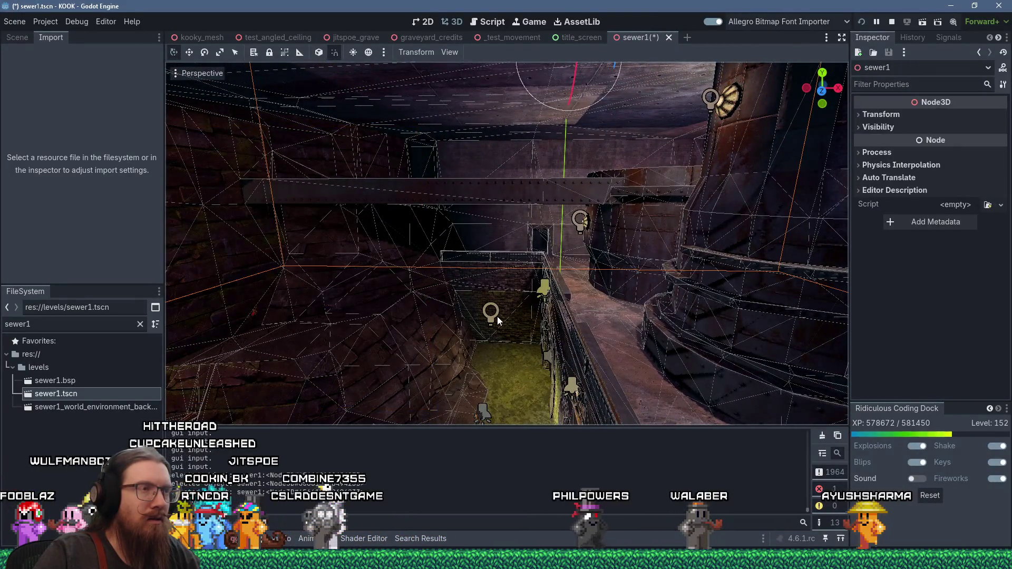
{"action": "key", "text": "f"}
{"action": "scroll", "coordinate": [516, 331], "scroll_direction": "up", "scroll_amount": 10}
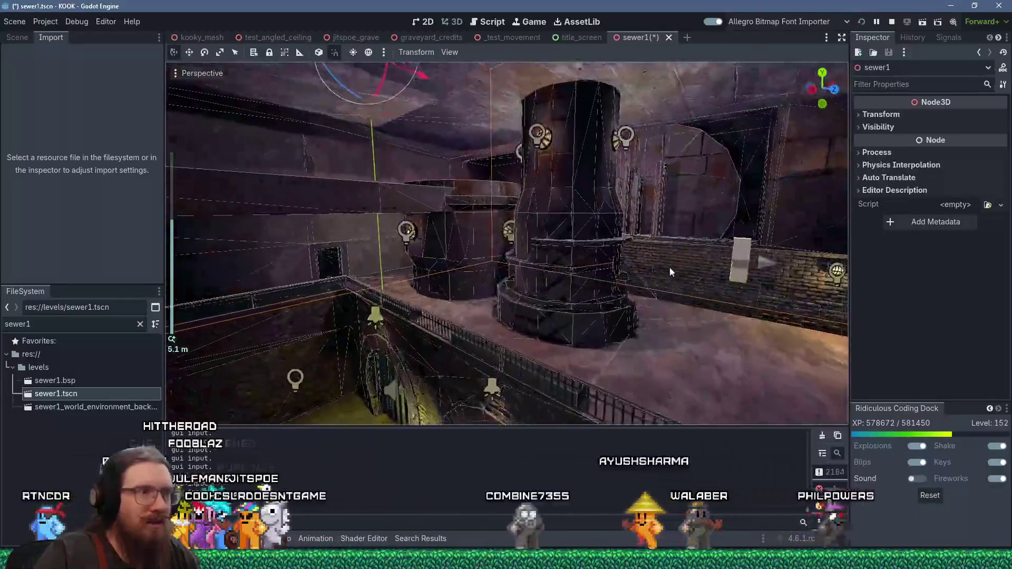
{"action": "mouse_move", "coordinate": [669, 272]}
{"action": "left_mouse_down"}
{"action": "mouse_move", "coordinate": [650, 233]}
{"action": "mouse_move", "coordinate": [588, 219]}
{"action": "mouse_move", "coordinate": [652, 165]}
{"action": "mouse_move", "coordinate": [672, 189]}
{"action": "left_mouse_up"}
{"action": "scroll", "coordinate": [649, 233], "scroll_direction": "down", "scroll_amount": 6}
{"action": "left_click", "coordinate": [472, 346]}
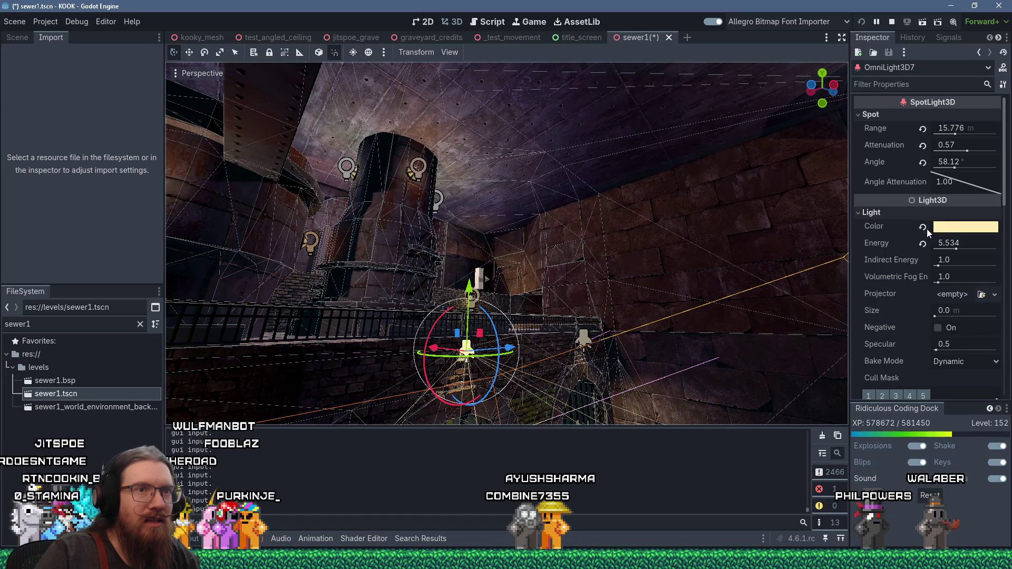
{"action": "scroll", "coordinate": [911, 231], "scroll_direction": "down", "scroll_amount": 5}
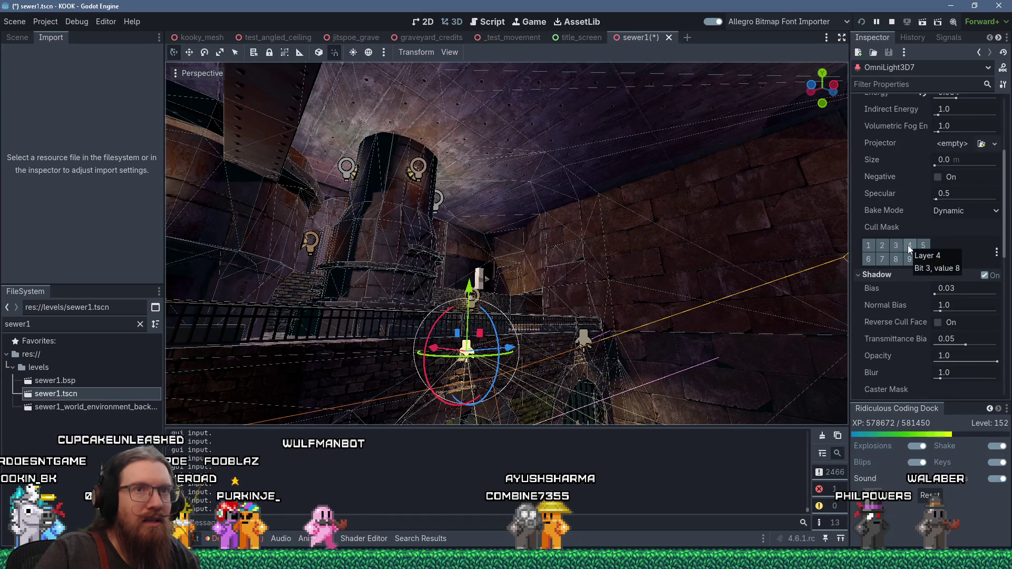
{"action": "left_click", "coordinate": [985, 275]}
{"action": "left_click", "coordinate": [984, 275]}
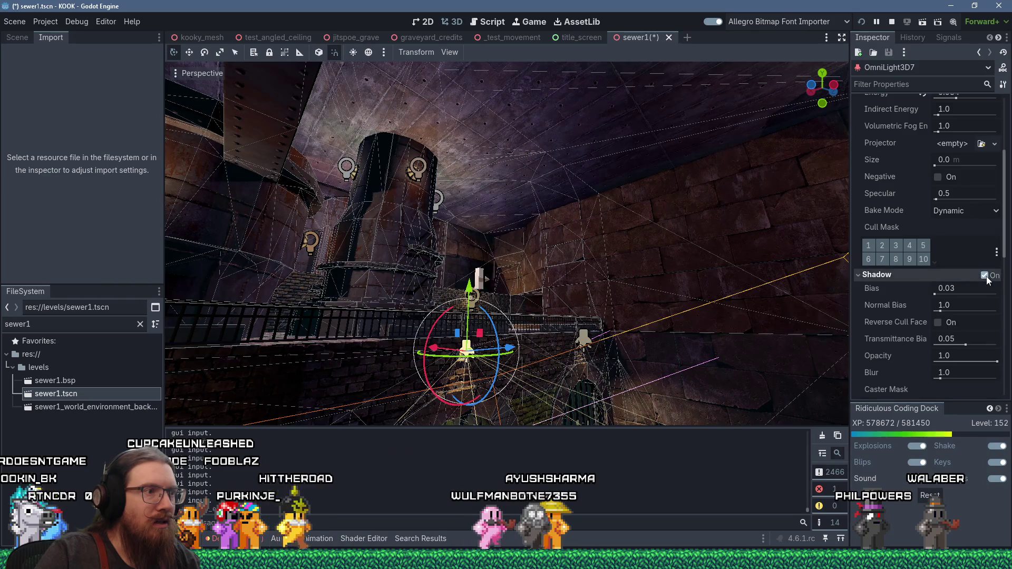
{"action": "mouse_move", "coordinate": [527, 296]}
{"action": "left_mouse_down"}
{"action": "mouse_move", "coordinate": [482, 296]}
{"action": "mouse_move", "coordinate": [470, 232]}
{"action": "left_mouse_up"}
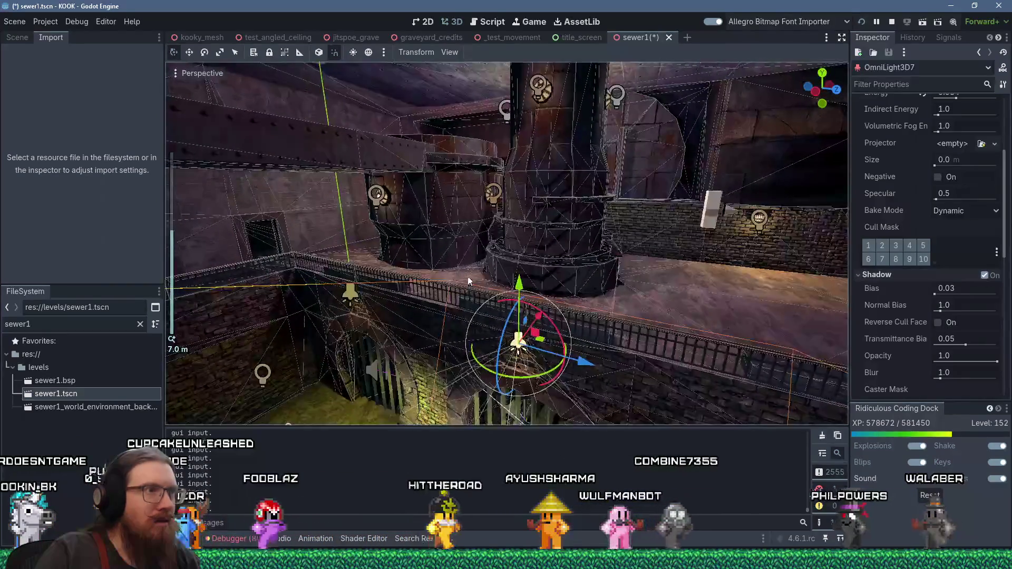
{"action": "scroll", "coordinate": [470, 232], "scroll_direction": "up", "scroll_amount": 2}
{"action": "left_click", "coordinate": [438, 210]}
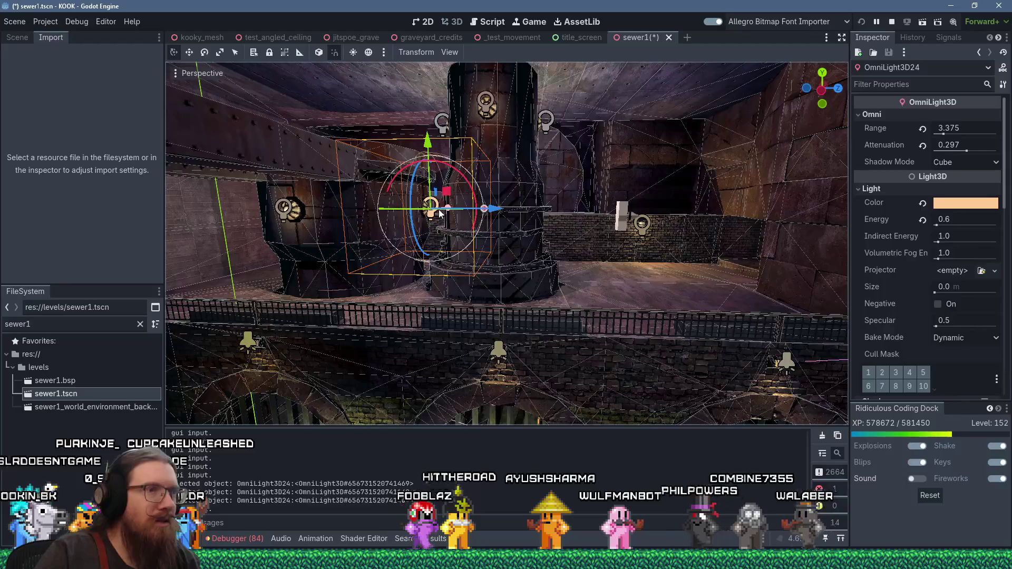
{"action": "scroll", "coordinate": [972, 246], "scroll_direction": "down", "scroll_amount": 5}
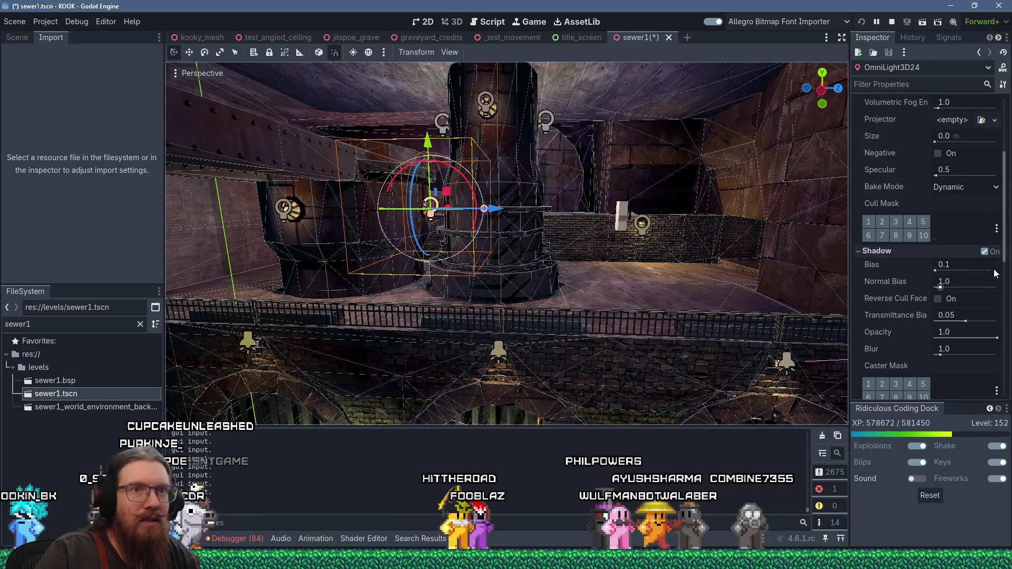
{"action": "left_click", "coordinate": [989, 253]}
{"action": "left_click", "coordinate": [989, 254]}
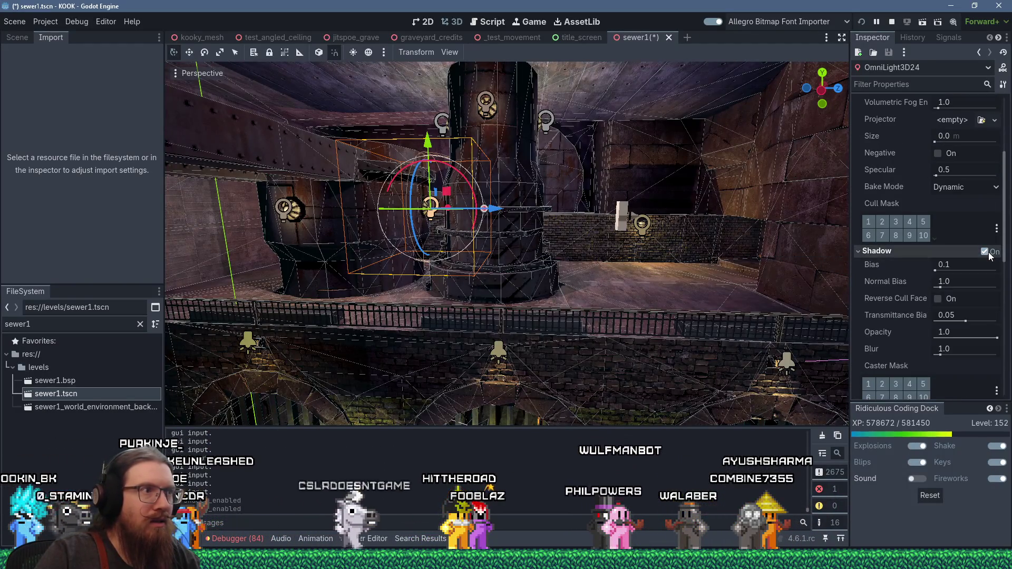
{"action": "left_click", "coordinate": [331, 211]}
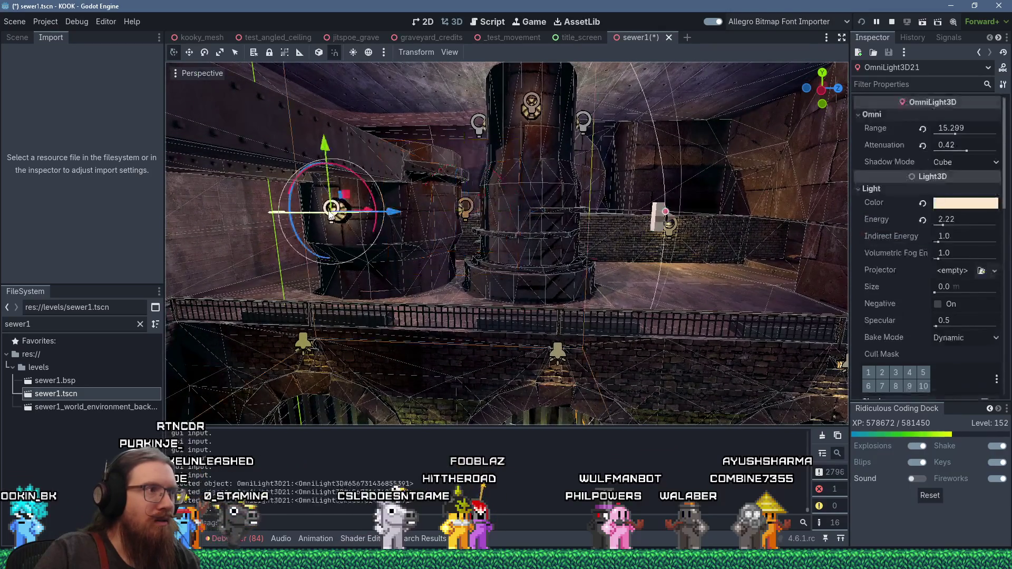
{"action": "scroll", "coordinate": [979, 257], "scroll_direction": "down", "scroll_amount": 6}
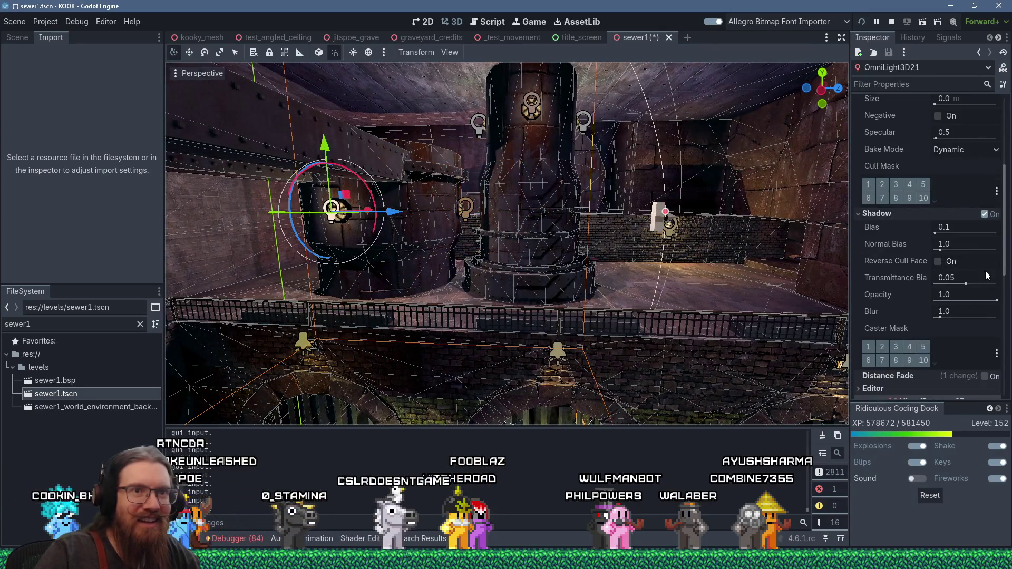
{"action": "left_click", "coordinate": [993, 214]}
{"action": "left_click", "coordinate": [992, 214]}
{"action": "mouse_move", "coordinate": [694, 220]}
{"action": "left_mouse_down"}
{"action": "mouse_move", "coordinate": [422, 222]}
{"action": "mouse_move", "coordinate": [441, 305]}
{"action": "mouse_move", "coordinate": [346, 272]}
{"action": "mouse_move", "coordinate": [536, 170]}
{"action": "mouse_move", "coordinate": [651, 327]}
{"action": "mouse_move", "coordinate": [723, 246]}
{"action": "mouse_move", "coordinate": [801, 225]}
{"action": "mouse_move", "coordinate": [767, 261]}
{"action": "left_mouse_up"}
{"action": "left_click", "coordinate": [414, 232]}
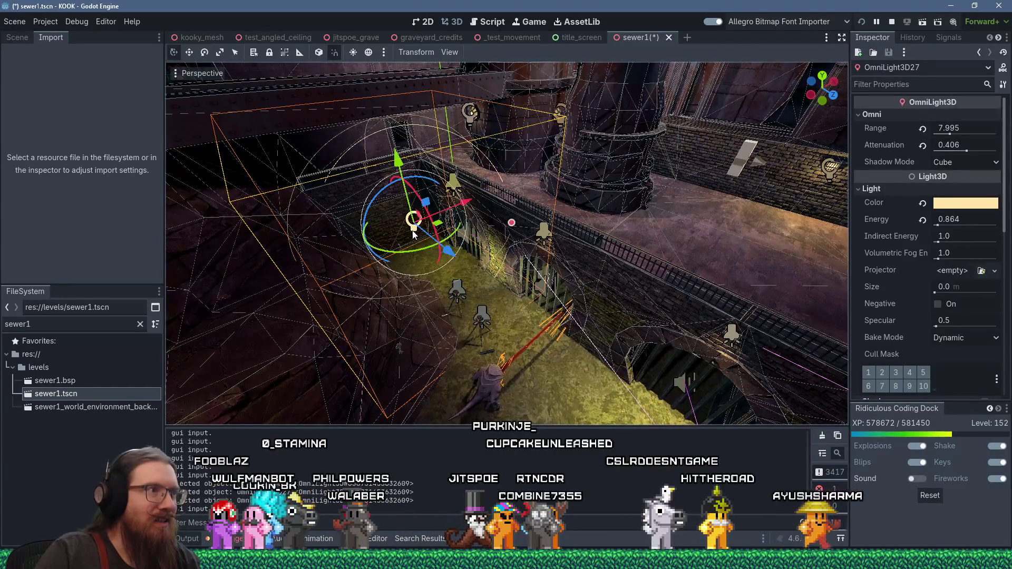
{"action": "left_click_drag", "start_coordinate": [495, 241], "coordinate": [535, 204]}
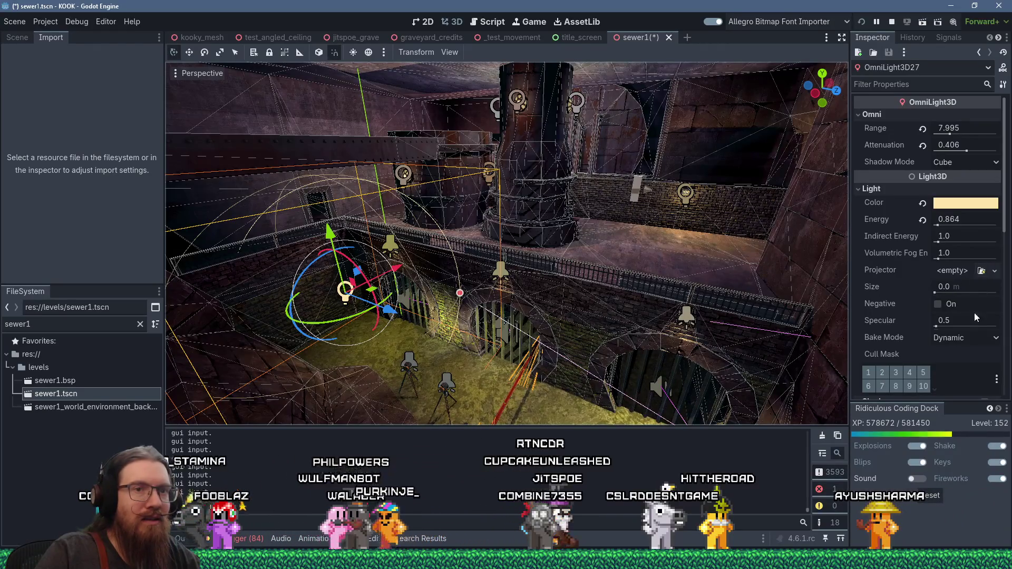
{"action": "mouse_move", "coordinate": [631, 232]}
{"action": "left_mouse_down"}
{"action": "mouse_move", "coordinate": [659, 214]}
{"action": "mouse_move", "coordinate": [334, 214]}
{"action": "left_mouse_up"}
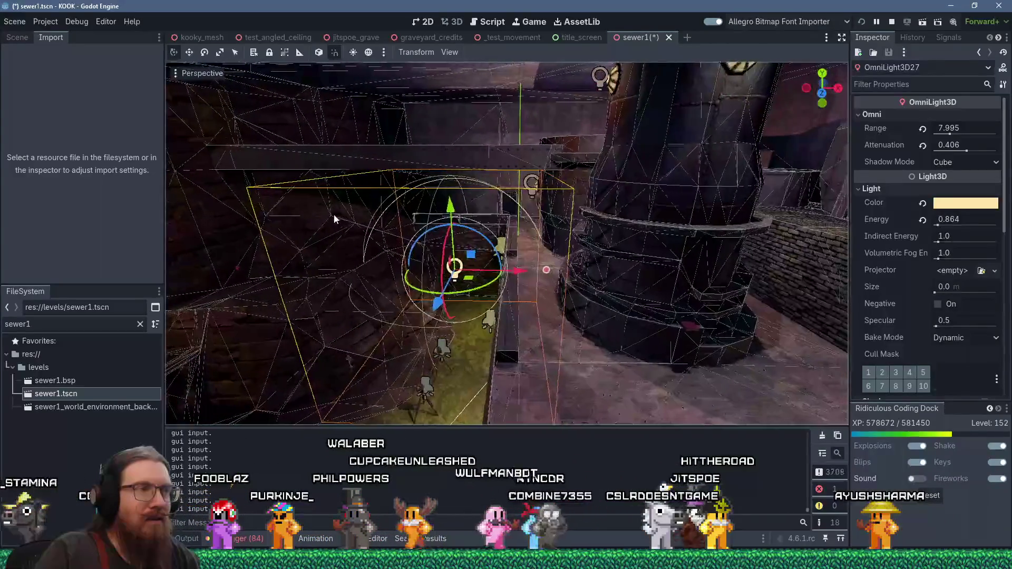
{"action": "scroll", "coordinate": [532, 251], "scroll_direction": "up", "scroll_amount": 3}
{"action": "mouse_move", "coordinate": [533, 251]}
{"action": "left_mouse_down"}
{"action": "mouse_move", "coordinate": [721, 255]}
{"action": "mouse_move", "coordinate": [555, 232]}
{"action": "mouse_move", "coordinate": [636, 194]}
{"action": "mouse_move", "coordinate": [631, 185]}
{"action": "mouse_move", "coordinate": [518, 181]}
{"action": "mouse_move", "coordinate": [623, 230]}
{"action": "mouse_move", "coordinate": [615, 233]}
{"action": "mouse_move", "coordinate": [593, 180]}
{"action": "mouse_move", "coordinate": [581, 111]}
{"action": "mouse_move", "coordinate": [631, 263]}
{"action": "mouse_move", "coordinate": [719, 264]}
{"action": "mouse_move", "coordinate": [592, 258]}
{"action": "mouse_move", "coordinate": [628, 356]}
{"action": "mouse_move", "coordinate": [631, 339]}
{"action": "left_mouse_up"}
{"action": "scroll", "coordinate": [556, 233], "scroll_direction": "up", "scroll_amount": 3}
{"action": "scroll", "coordinate": [624, 230], "scroll_direction": "down", "scroll_amount": 5}
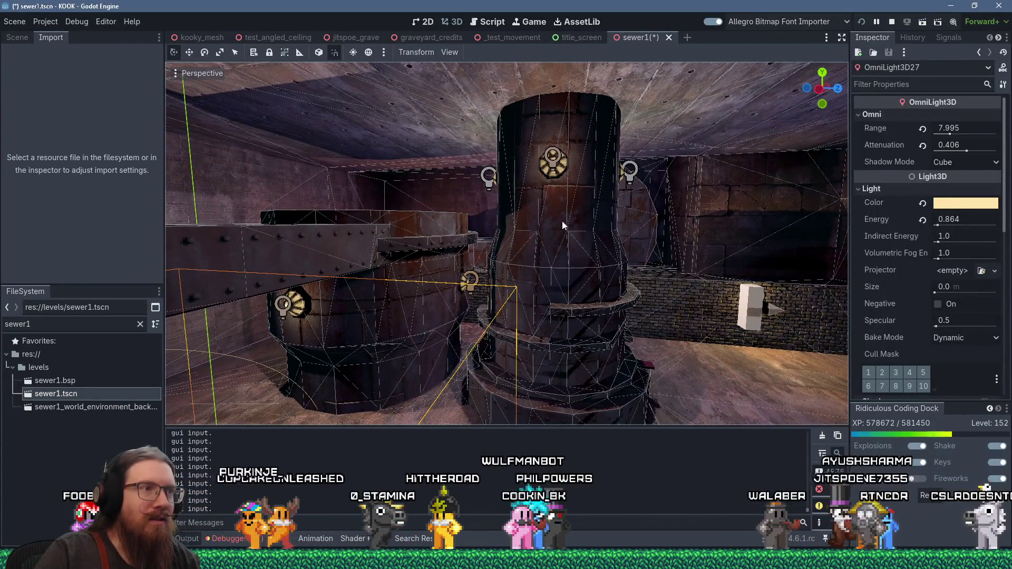
{"action": "left_click", "coordinate": [552, 161]}
{"action": "scroll", "coordinate": [553, 161], "scroll_direction": "up", "scroll_amount": 3}
{"action": "mouse_move", "coordinate": [552, 161]}
{"action": "left_mouse_down"}
{"action": "mouse_move", "coordinate": [489, 221]}
{"action": "mouse_move", "coordinate": [396, 229]}
{"action": "mouse_move", "coordinate": [501, 200]}
{"action": "mouse_move", "coordinate": [495, 160]}
{"action": "left_mouse_up"}
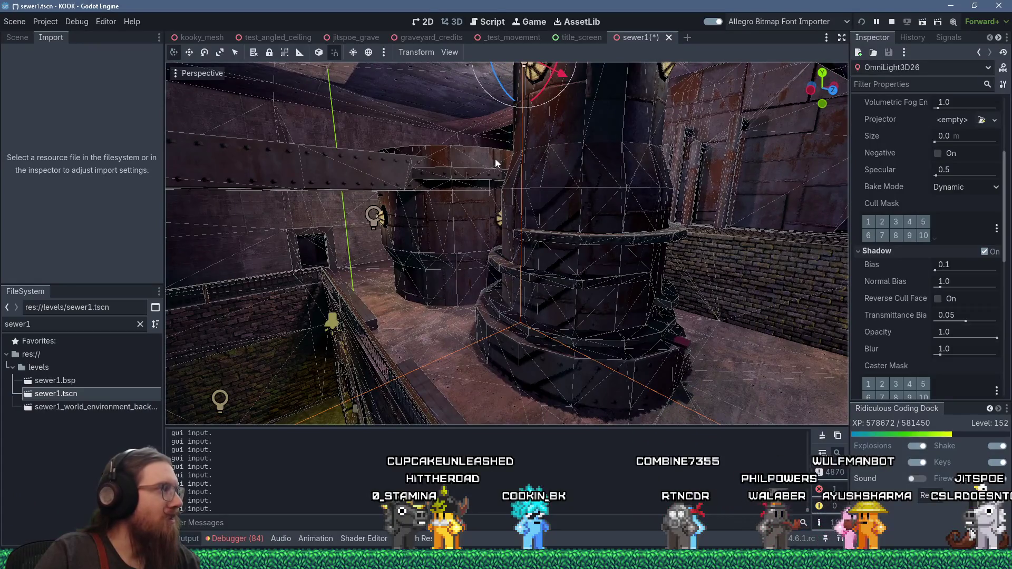
Step: Toggle OmniLight3D26's shadows off and on repeatedly to compare, leaving them on
{"action": "left_click", "coordinate": [985, 252]}
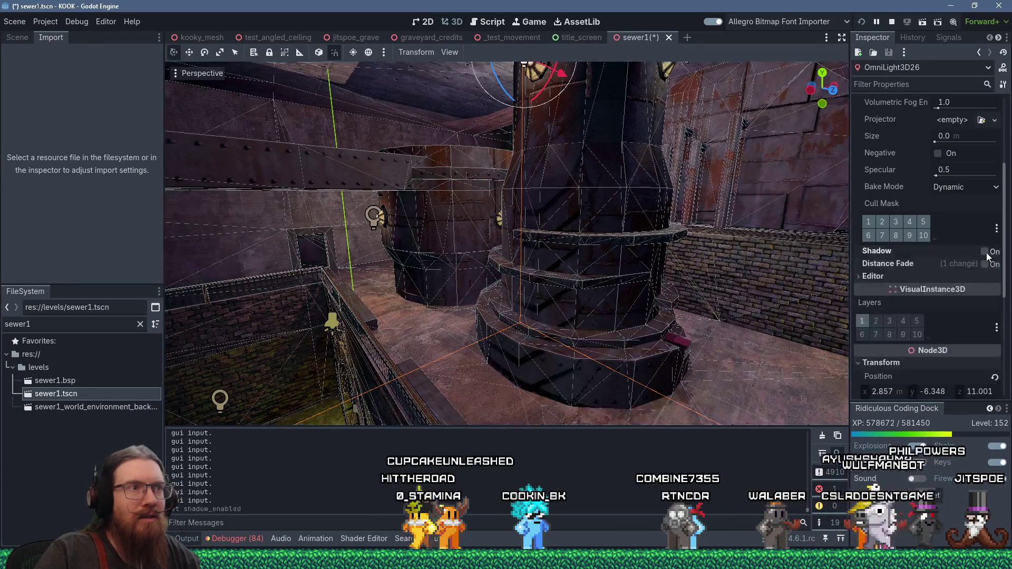
{"action": "left_click", "coordinate": [985, 252]}
{"action": "left_click", "coordinate": [984, 252]}
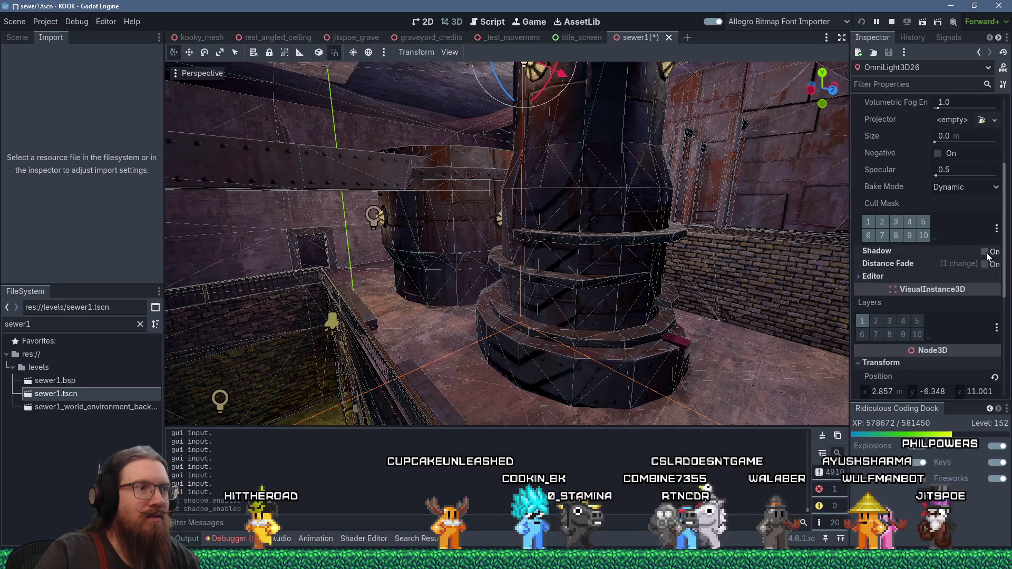
{"action": "left_click", "coordinate": [985, 252]}
{"action": "left_click", "coordinate": [984, 252]}
{"action": "left_click", "coordinate": [985, 251]}
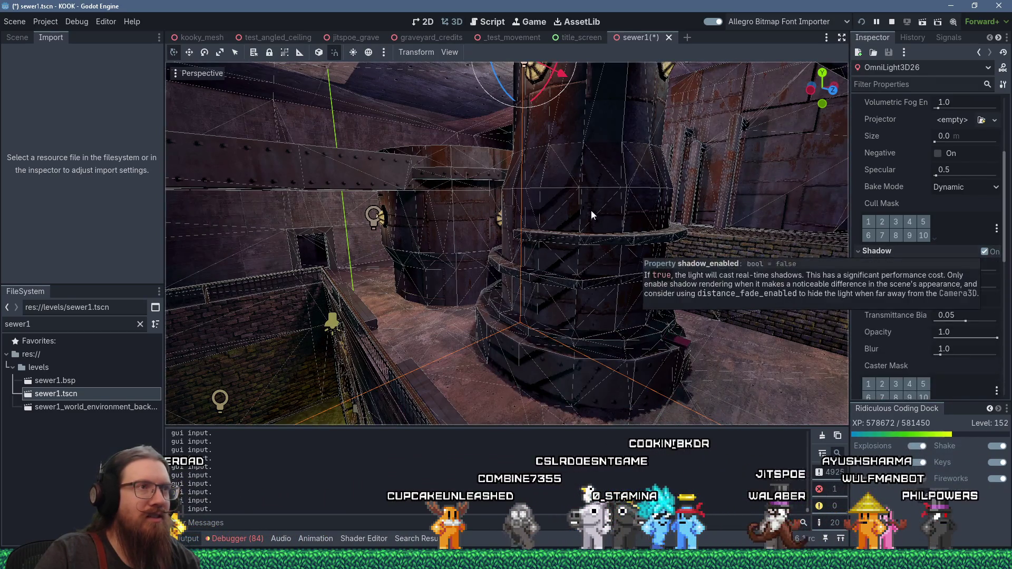
Step: Compare OmniLight3D19 at the next pillar lamp with shadows off and on
{"action": "left_click_drag", "start_coordinate": [591, 210], "coordinate": [565, 280]}
{"action": "left_click", "coordinate": [652, 134]}
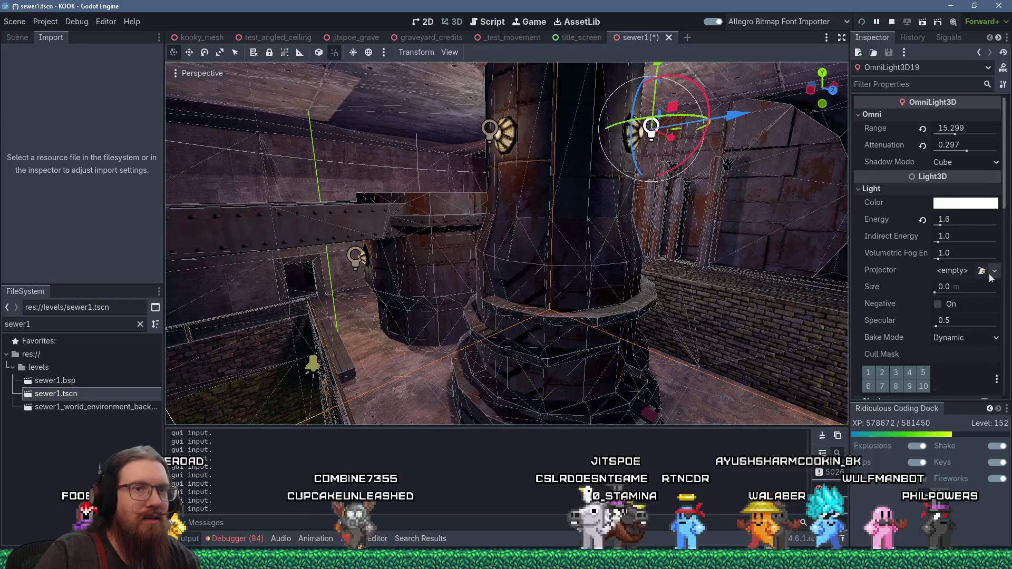
{"action": "scroll", "coordinate": [980, 300], "scroll_direction": "down", "scroll_amount": 4}
{"action": "left_click", "coordinate": [985, 214]}
{"action": "left_click", "coordinate": [984, 214]}
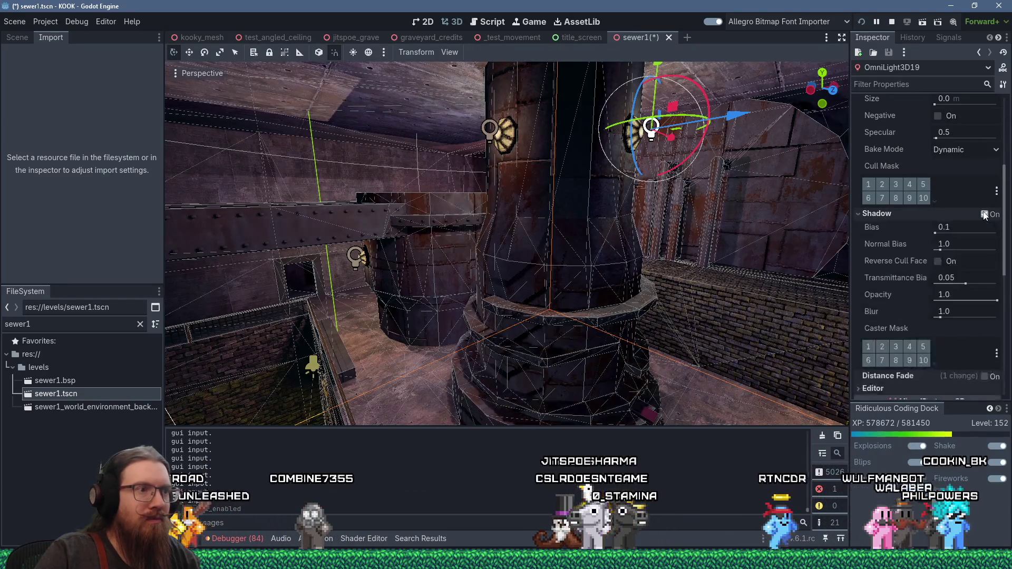
Step: Toggle OmniLight3D20's shadows off and on twice to compare, leaving them on
{"action": "left_click_drag", "start_coordinate": [703, 248], "coordinate": [448, 191]}
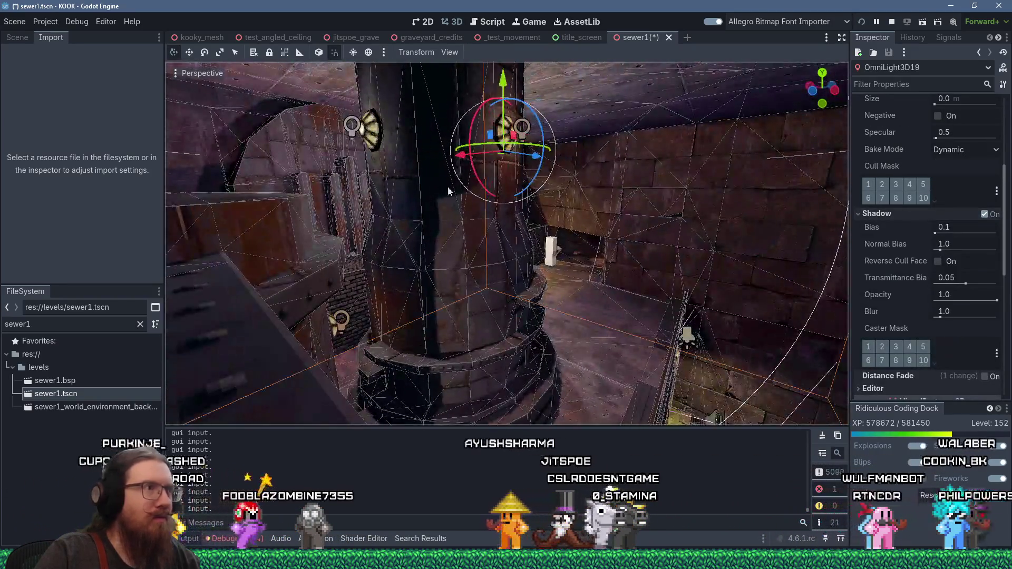
{"action": "left_click", "coordinate": [350, 131]}
{"action": "scroll", "coordinate": [942, 274], "scroll_direction": "down", "scroll_amount": 5}
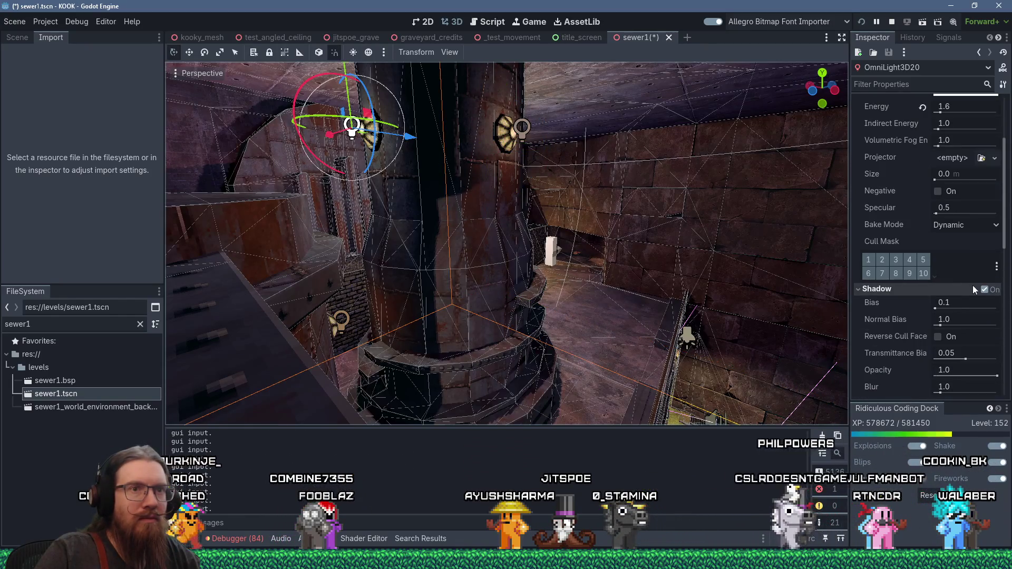
{"action": "left_click", "coordinate": [984, 290]}
{"action": "left_click", "coordinate": [984, 290]}
{"action": "scroll", "coordinate": [590, 246], "scroll_direction": "down", "scroll_amount": 3}
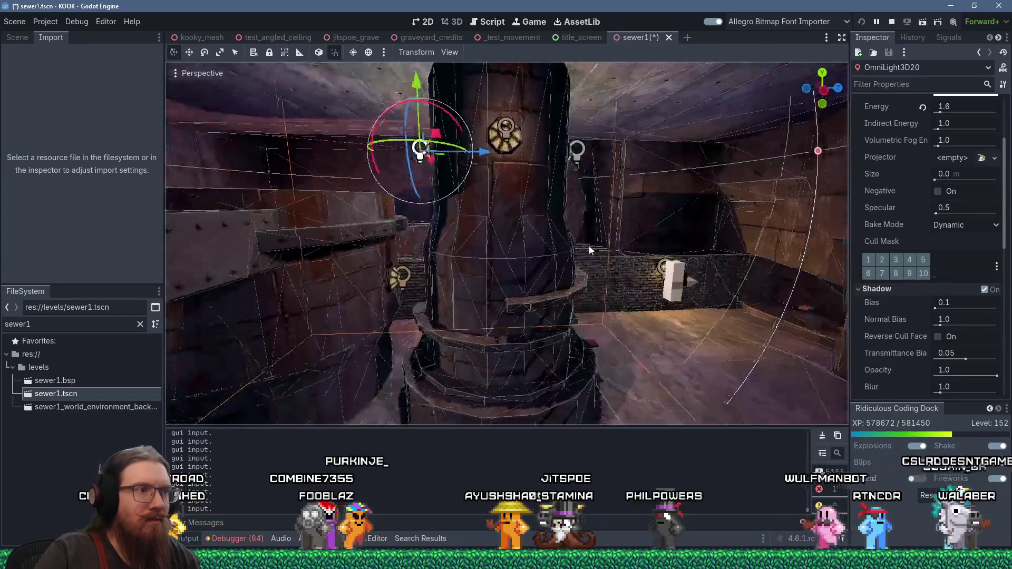
{"action": "left_click", "coordinate": [984, 290]}
{"action": "left_click", "coordinate": [985, 290]}
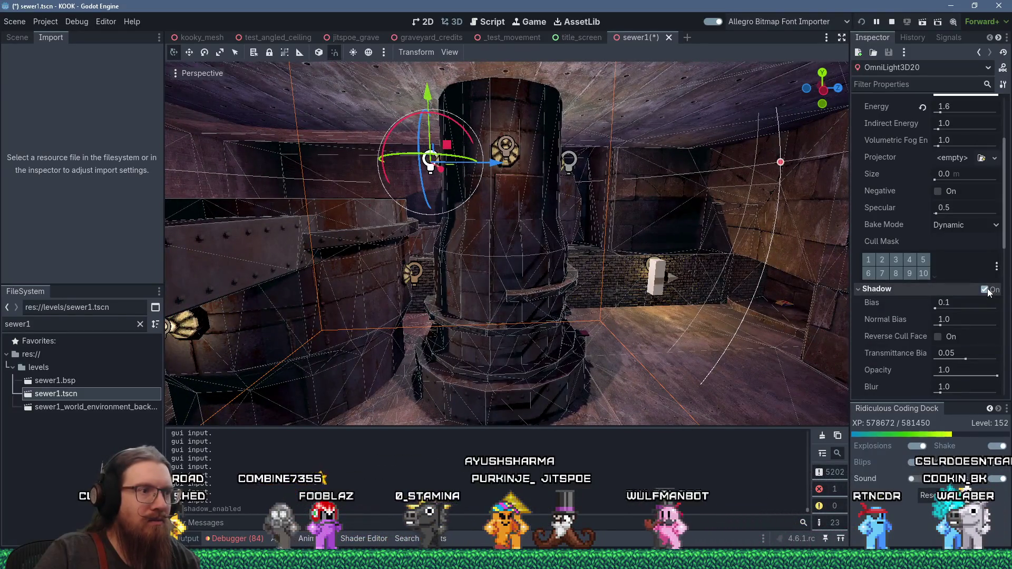
Step: Compare OmniLight3D24 on the pillar with shadows off and back on
{"action": "mouse_move", "coordinate": [606, 313]}
{"action": "left_mouse_down"}
{"action": "mouse_move", "coordinate": [649, 213]}
{"action": "mouse_move", "coordinate": [496, 220]}
{"action": "left_mouse_up"}
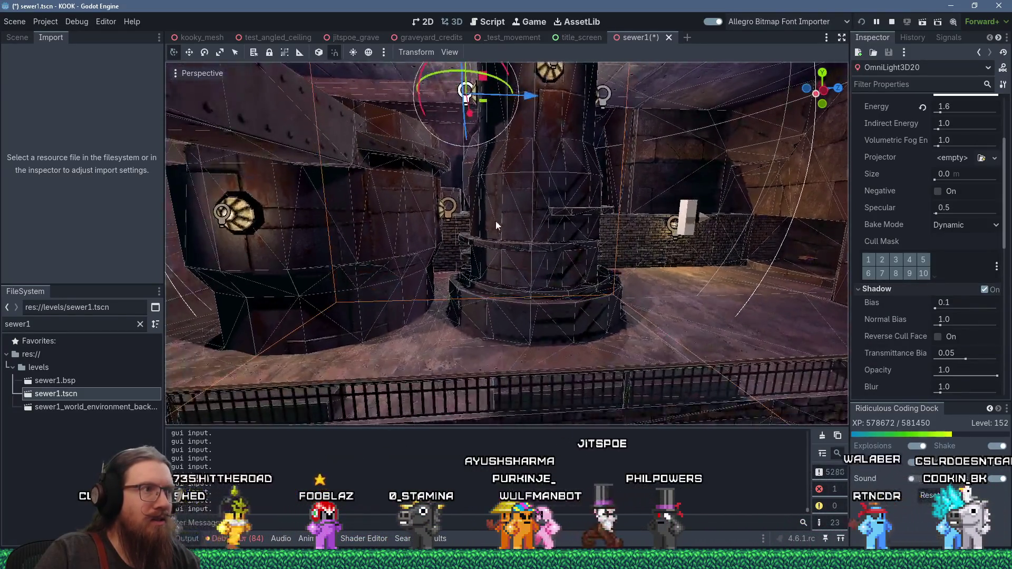
{"action": "left_click", "coordinate": [454, 215]}
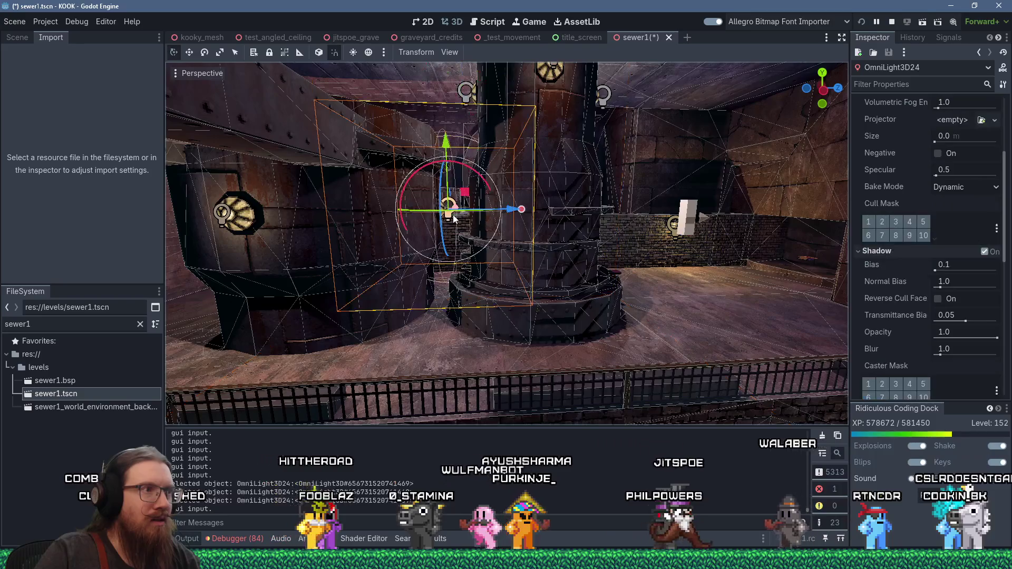
{"action": "left_click", "coordinate": [993, 259]}
{"action": "left_click", "coordinate": [993, 258]}
Step: Compare OmniLight3D25 with shadows off and back on
{"action": "mouse_move", "coordinate": [658, 248]}
{"action": "left_mouse_down"}
{"action": "mouse_move", "coordinate": [617, 271]}
{"action": "mouse_move", "coordinate": [506, 273]}
{"action": "mouse_move", "coordinate": [558, 246]}
{"action": "left_mouse_up"}
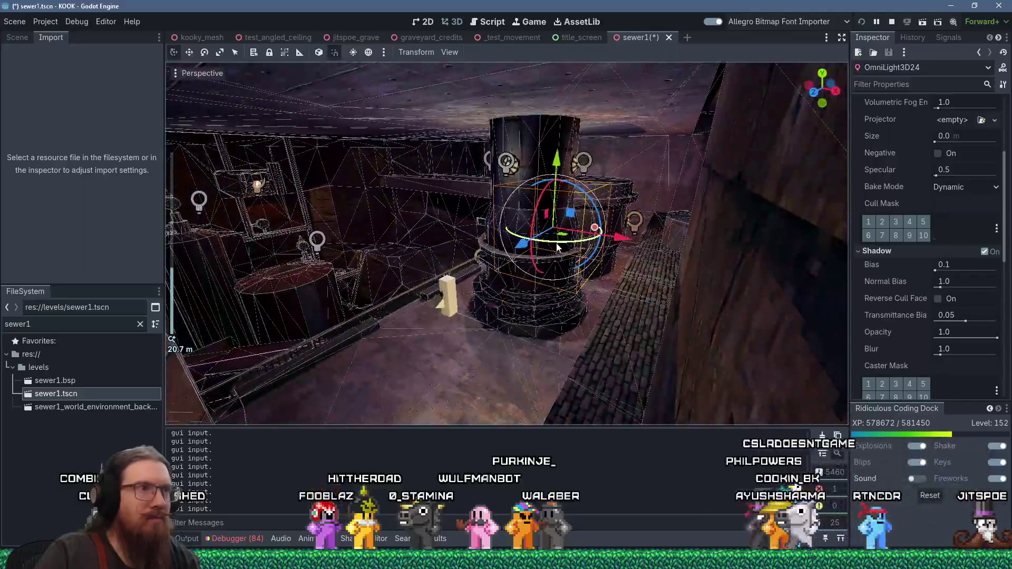
{"action": "left_click", "coordinate": [582, 165]}
{"action": "mouse_move", "coordinate": [582, 166]}
{"action": "left_mouse_down"}
{"action": "mouse_move", "coordinate": [738, 198]}
{"action": "mouse_move", "coordinate": [791, 222]}
{"action": "left_mouse_up"}
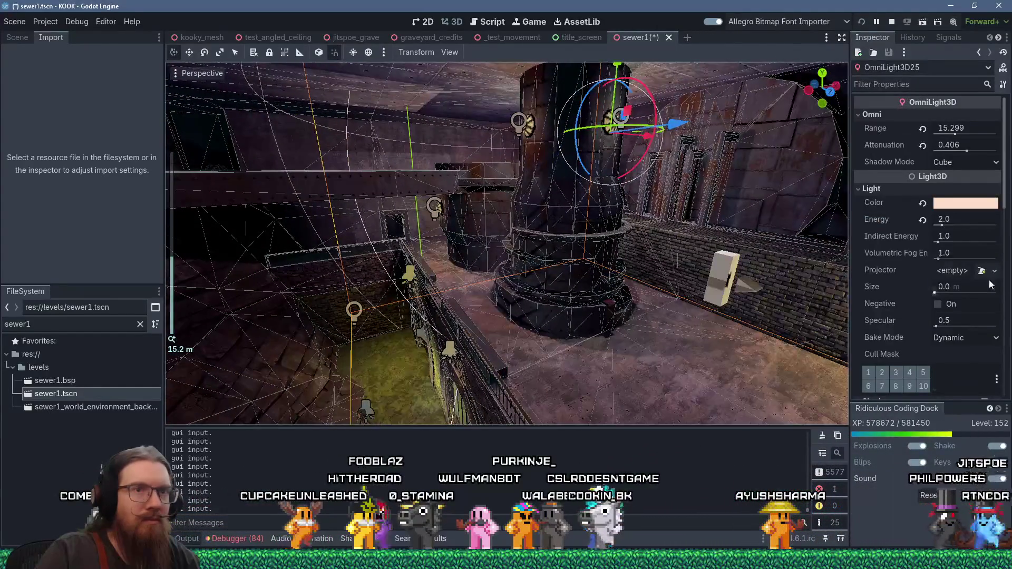
{"action": "scroll", "coordinate": [990, 285], "scroll_direction": "down", "scroll_amount": 3}
{"action": "left_click", "coordinate": [984, 289]}
{"action": "left_click", "coordinate": [985, 289]}
Step: Inspect OmniLight3D3, OmniLight3D5 and the OrbLight5 lamp around the wall and platforms
{"action": "mouse_move", "coordinate": [846, 283]}
{"action": "left_mouse_down"}
{"action": "mouse_move", "coordinate": [741, 251]}
{"action": "mouse_move", "coordinate": [823, 249]}
{"action": "mouse_move", "coordinate": [792, 202]}
{"action": "mouse_move", "coordinate": [688, 240]}
{"action": "mouse_move", "coordinate": [536, 239]}
{"action": "mouse_move", "coordinate": [692, 278]}
{"action": "mouse_move", "coordinate": [673, 264]}
{"action": "mouse_move", "coordinate": [447, 257]}
{"action": "left_mouse_up"}
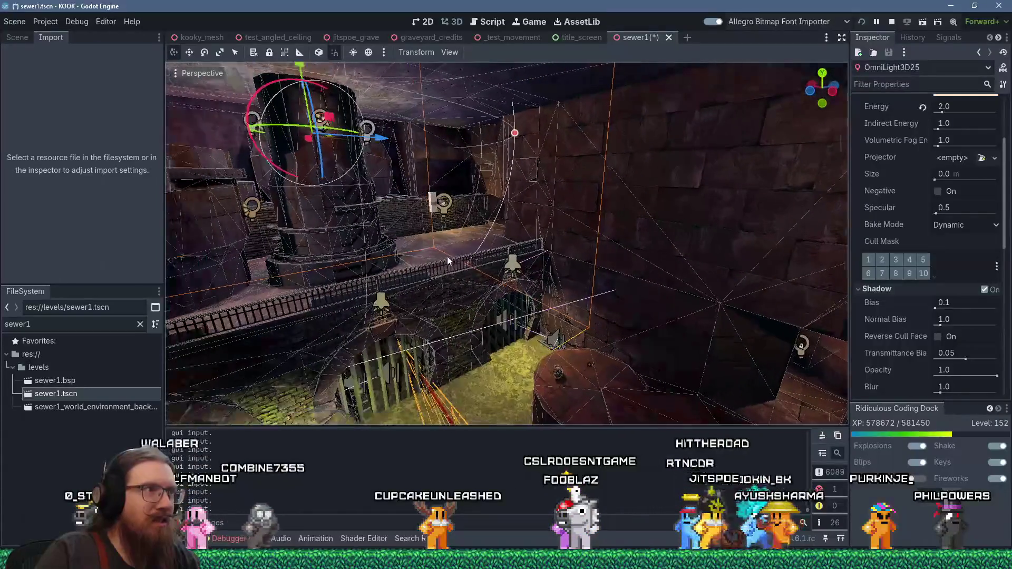
{"action": "mouse_move", "coordinate": [381, 256]}
{"action": "left_mouse_down"}
{"action": "mouse_move", "coordinate": [526, 247]}
{"action": "mouse_move", "coordinate": [662, 264]}
{"action": "mouse_move", "coordinate": [649, 182]}
{"action": "left_mouse_up"}
{"action": "left_click", "coordinate": [660, 164]}
{"action": "mouse_move", "coordinate": [562, 207]}
{"action": "left_mouse_down"}
{"action": "mouse_move", "coordinate": [662, 214]}
{"action": "mouse_move", "coordinate": [780, 247]}
{"action": "left_mouse_up"}
{"action": "scroll", "coordinate": [928, 288], "scroll_direction": "down", "scroll_amount": 5}
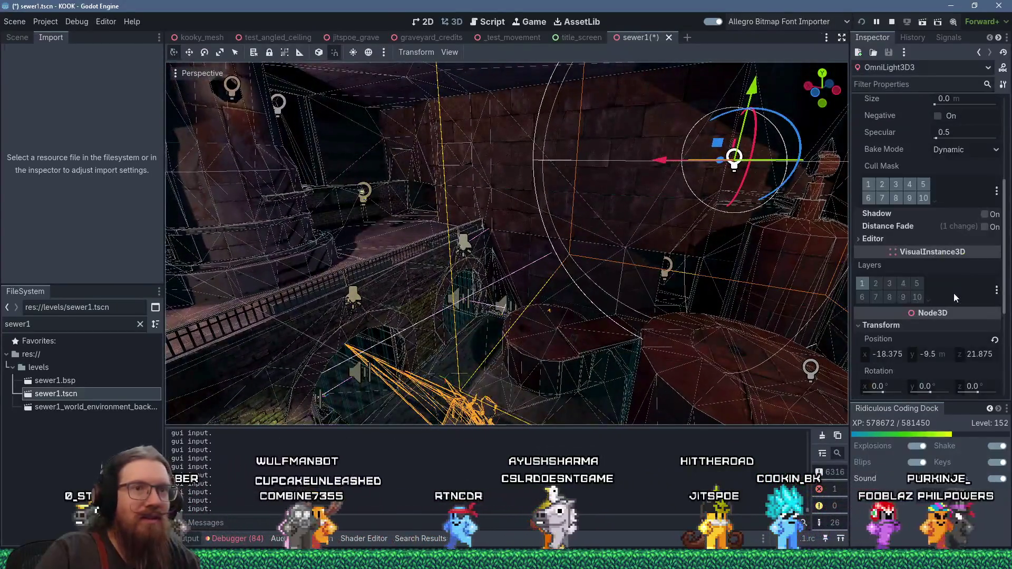
{"action": "left_click", "coordinate": [814, 371]}
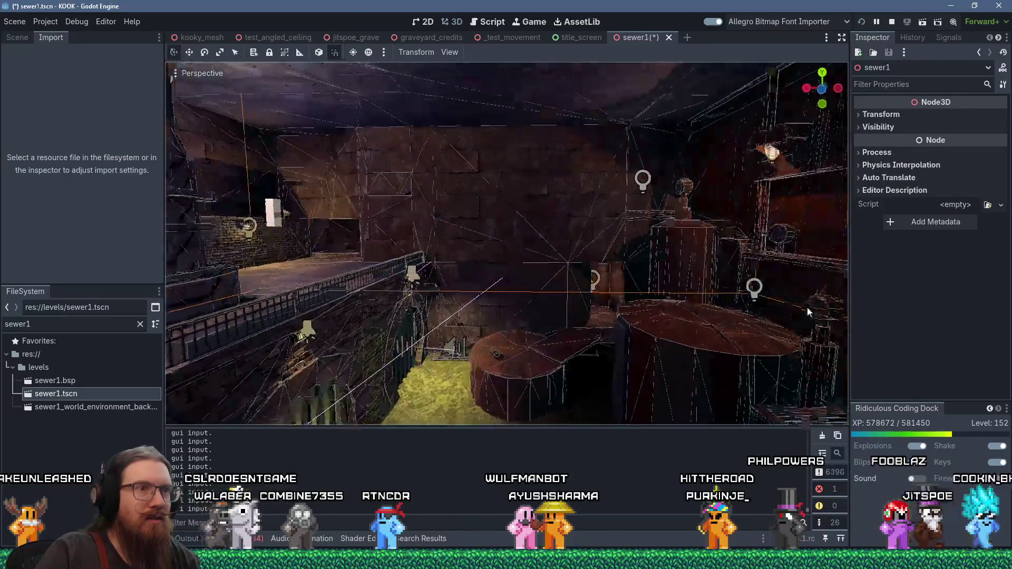
{"action": "left_click", "coordinate": [734, 284]}
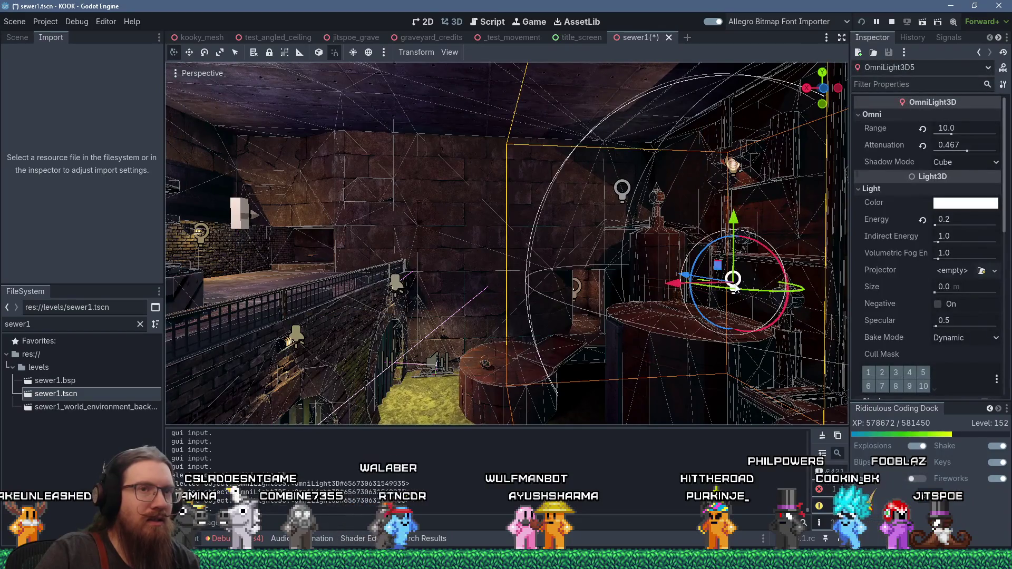
{"action": "scroll", "coordinate": [899, 289], "scroll_direction": "down", "scroll_amount": 3}
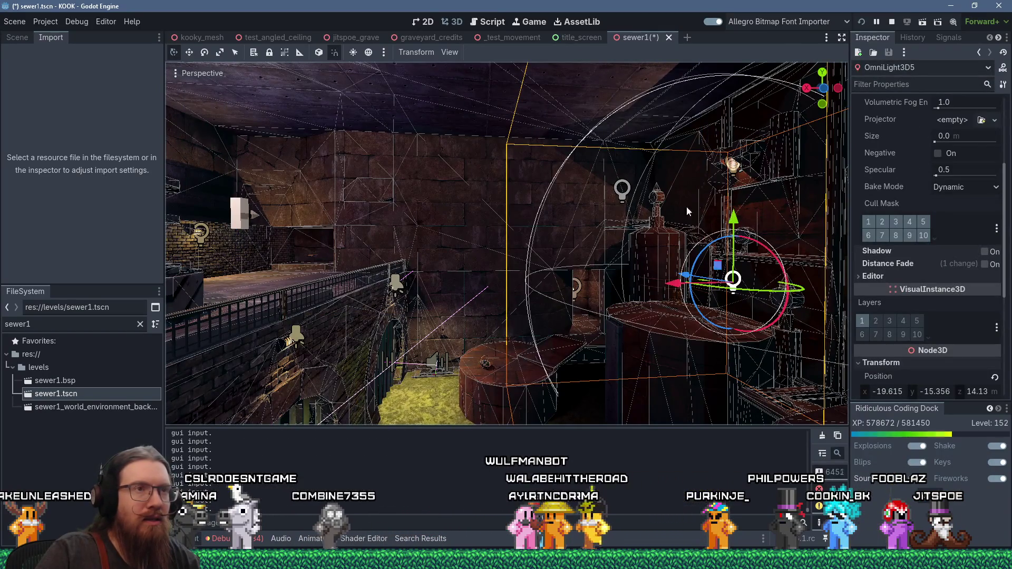
{"action": "left_click", "coordinate": [732, 168]}
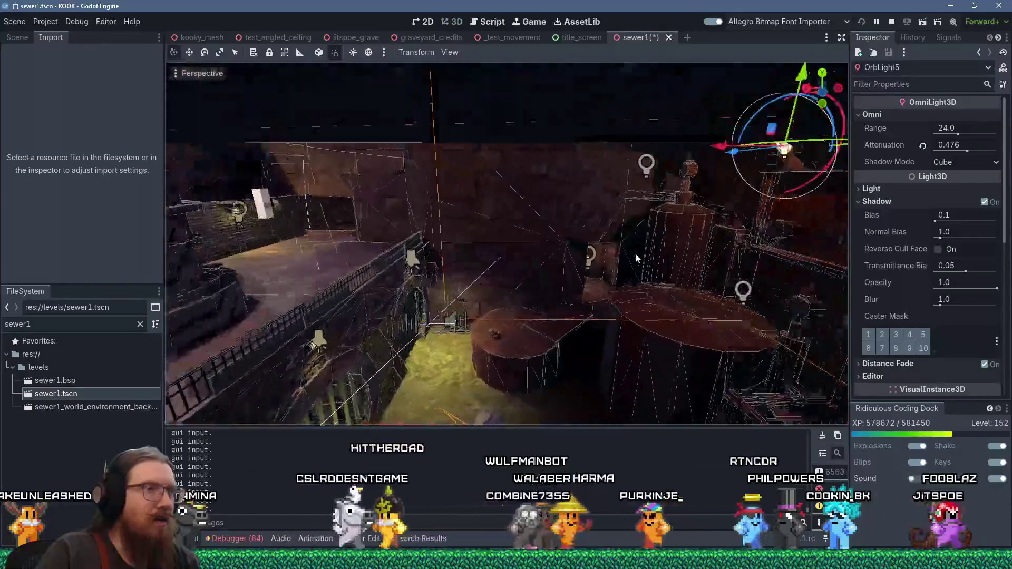
{"action": "mouse_move", "coordinate": [635, 253]}
{"action": "left_mouse_down"}
{"action": "mouse_move", "coordinate": [657, 289]}
{"action": "mouse_move", "coordinate": [656, 271]}
{"action": "mouse_move", "coordinate": [703, 242]}
{"action": "mouse_move", "coordinate": [687, 226]}
{"action": "left_mouse_up"}
{"action": "scroll", "coordinate": [698, 230], "scroll_direction": "up", "scroll_amount": 2}
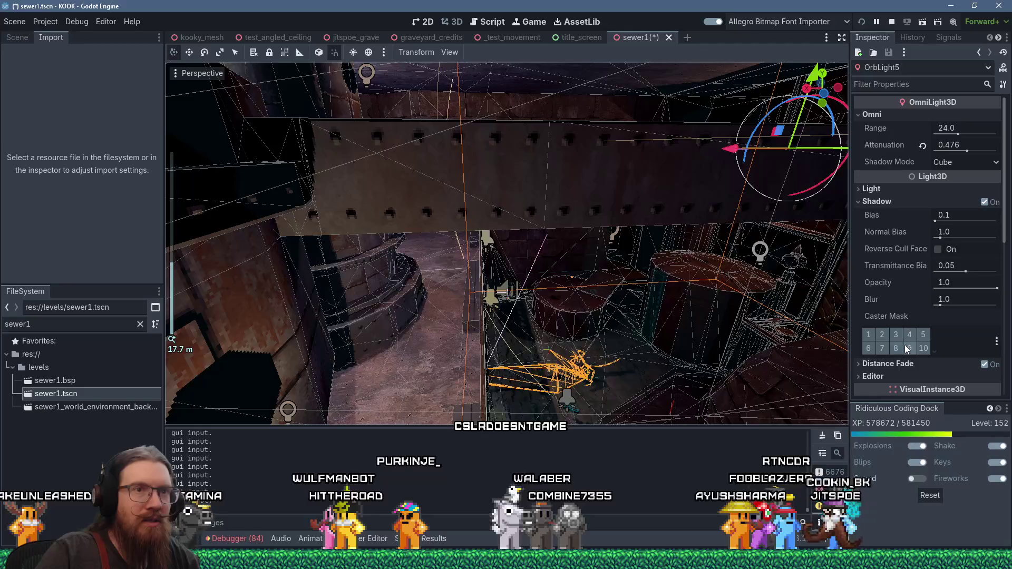
{"action": "mouse_move", "coordinate": [800, 301]}
{"action": "left_mouse_down"}
{"action": "mouse_move", "coordinate": [656, 252]}
{"action": "mouse_move", "coordinate": [501, 285]}
{"action": "mouse_move", "coordinate": [546, 299]}
{"action": "mouse_move", "coordinate": [556, 246]}
{"action": "mouse_move", "coordinate": [639, 267]}
{"action": "mouse_move", "coordinate": [634, 84]}
{"action": "mouse_move", "coordinate": [519, 80]}
{"action": "left_mouse_up"}
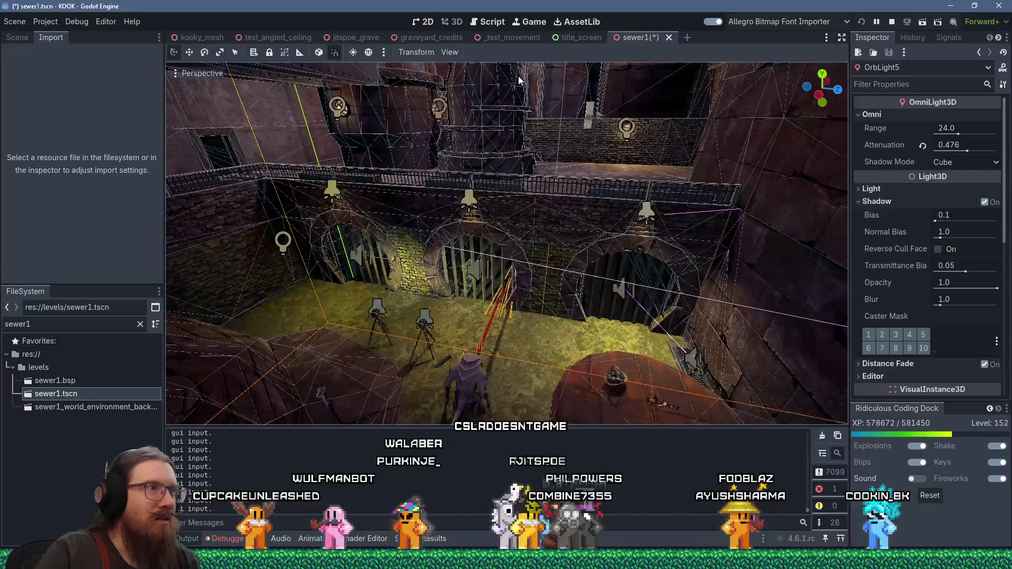
Step: Select SpotlightTripod1 and hide it from the Scene tree
{"action": "left_click", "coordinate": [430, 320]}
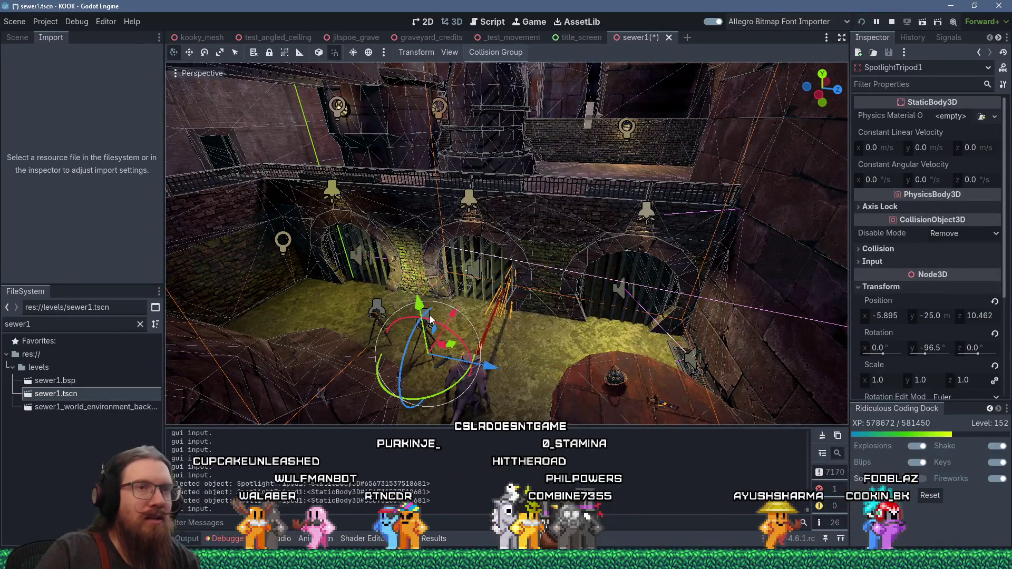
{"action": "scroll", "coordinate": [430, 319], "scroll_direction": "up", "scroll_amount": 5}
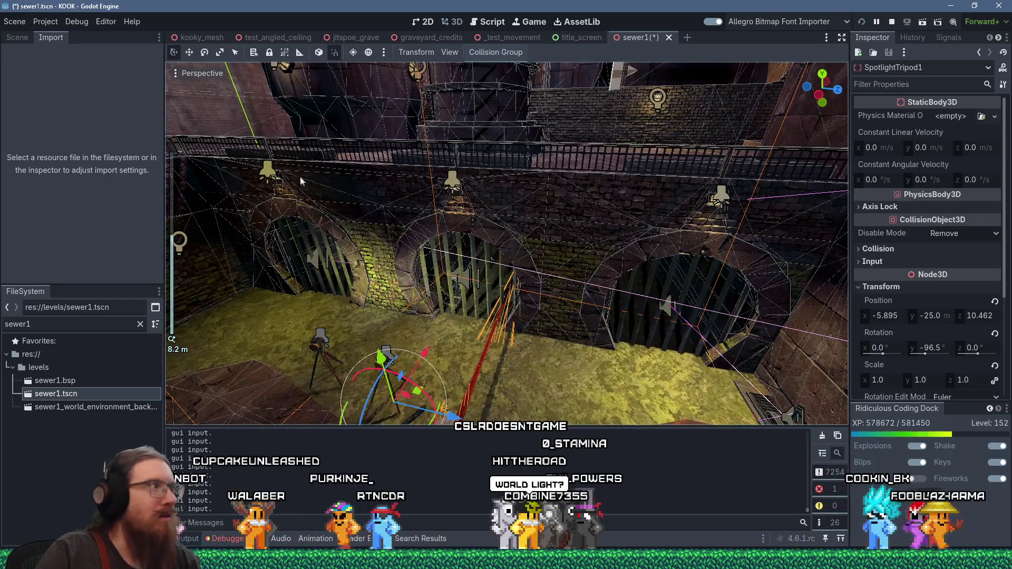
{"action": "left_click", "coordinate": [18, 37]}
{"action": "left_click", "coordinate": [151, 179]}
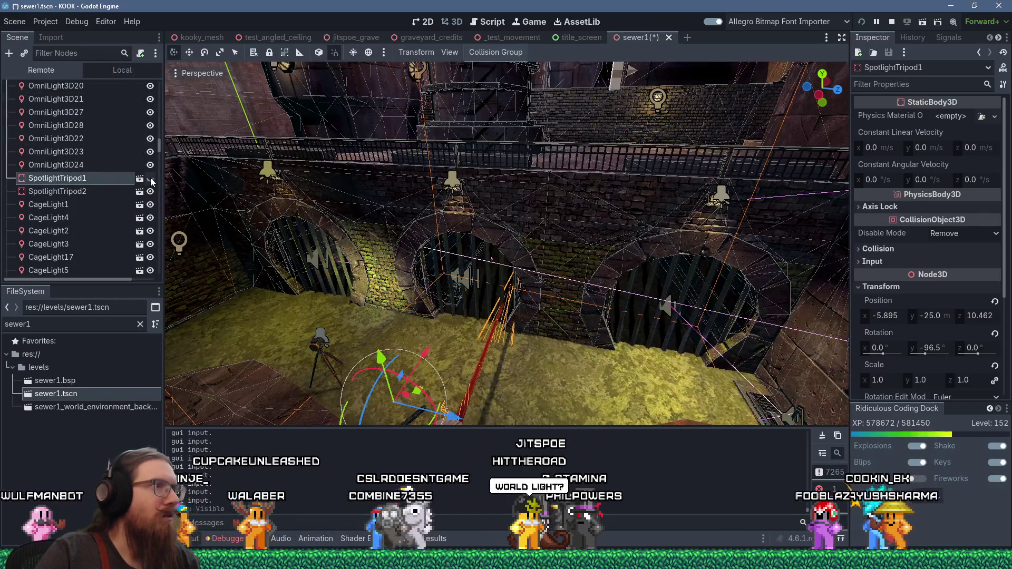
Step: Turn SpotlightTripod2 off and back on to compare the lighting
{"action": "left_click", "coordinate": [319, 347]}
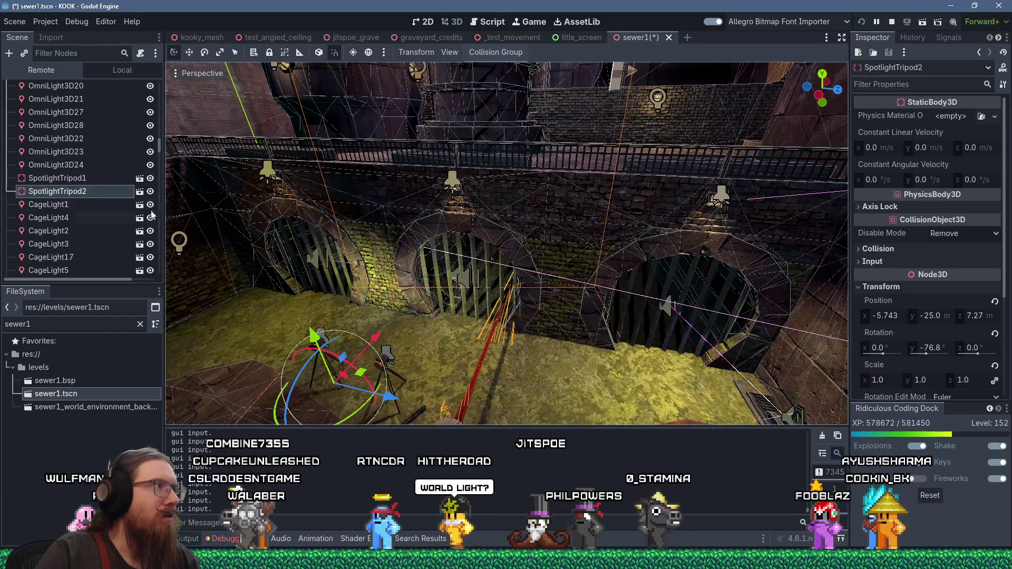
{"action": "left_click", "coordinate": [150, 192]}
{"action": "left_click", "coordinate": [150, 192]}
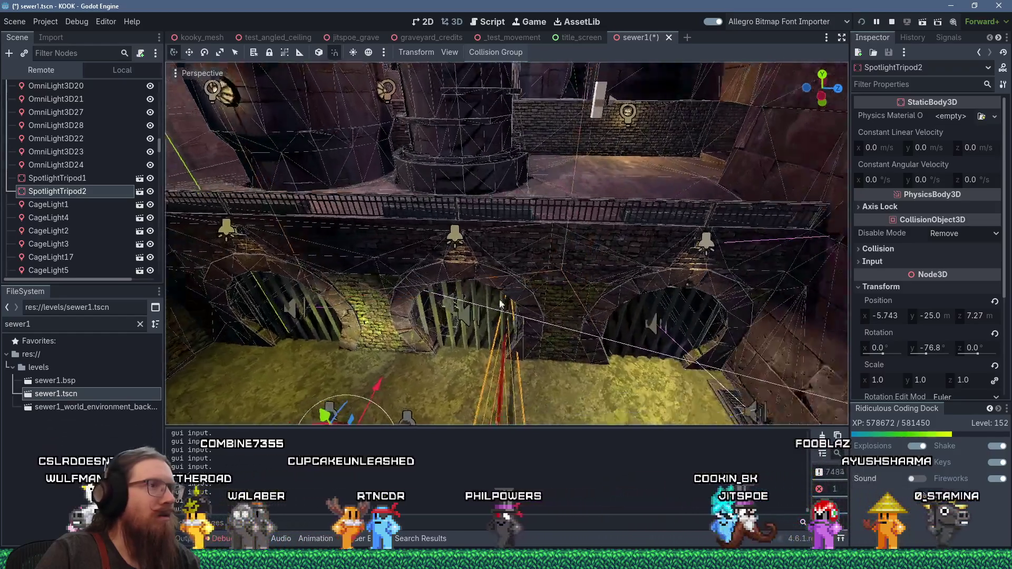
{"action": "mouse_move", "coordinate": [500, 304]}
{"action": "left_mouse_down"}
{"action": "mouse_move", "coordinate": [554, 330]}
{"action": "mouse_move", "coordinate": [604, 256]}
{"action": "mouse_move", "coordinate": [617, 264]}
{"action": "mouse_move", "coordinate": [474, 245]}
{"action": "mouse_move", "coordinate": [548, 292]}
{"action": "mouse_move", "coordinate": [367, 318]}
{"action": "left_mouse_up"}
{"action": "scroll", "coordinate": [548, 292], "scroll_direction": "down", "scroll_amount": 5}
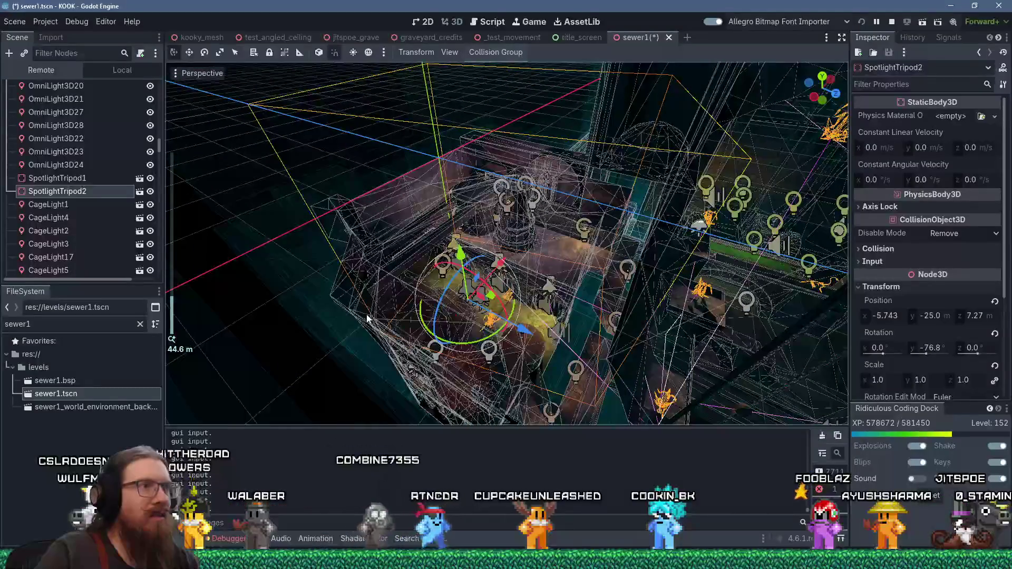
{"action": "scroll", "coordinate": [367, 318], "scroll_direction": "up", "scroll_amount": 15}
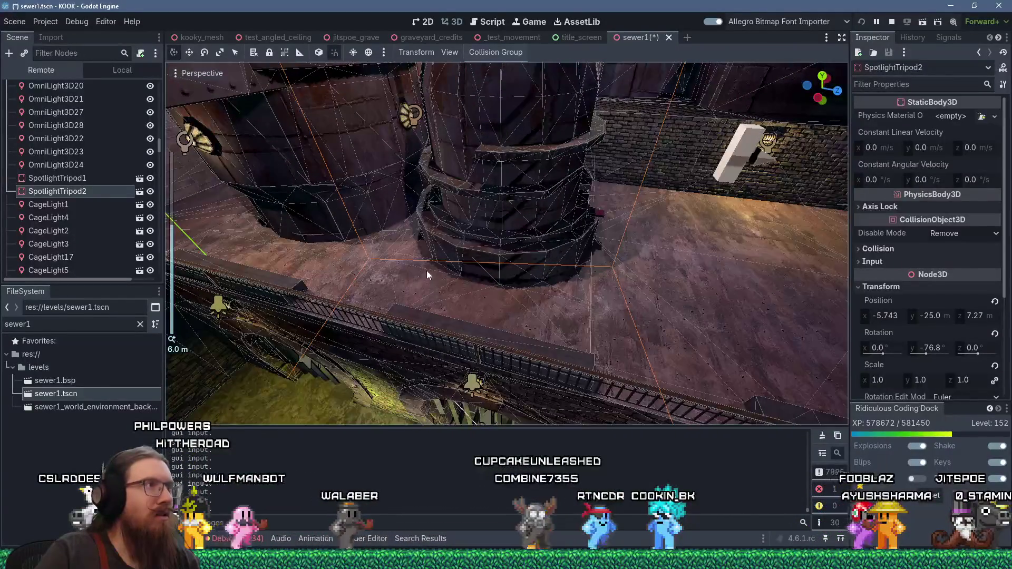
Step: Turn off the preview sunlight so only the lamps light the scene
{"action": "left_click", "coordinate": [353, 55]}
{"action": "left_click", "coordinate": [353, 56]}
{"action": "left_click", "coordinate": [362, 54]}
{"action": "left_click", "coordinate": [362, 55]}
{"action": "mouse_move", "coordinate": [437, 259]}
{"action": "left_mouse_down"}
{"action": "mouse_move", "coordinate": [449, 195]}
{"action": "mouse_move", "coordinate": [498, 188]}
{"action": "mouse_move", "coordinate": [421, 197]}
{"action": "left_mouse_up"}
Step: Hide OmniLight3D24 and OmniLight3D26 beside the pillar
{"action": "left_click", "coordinate": [397, 202]}
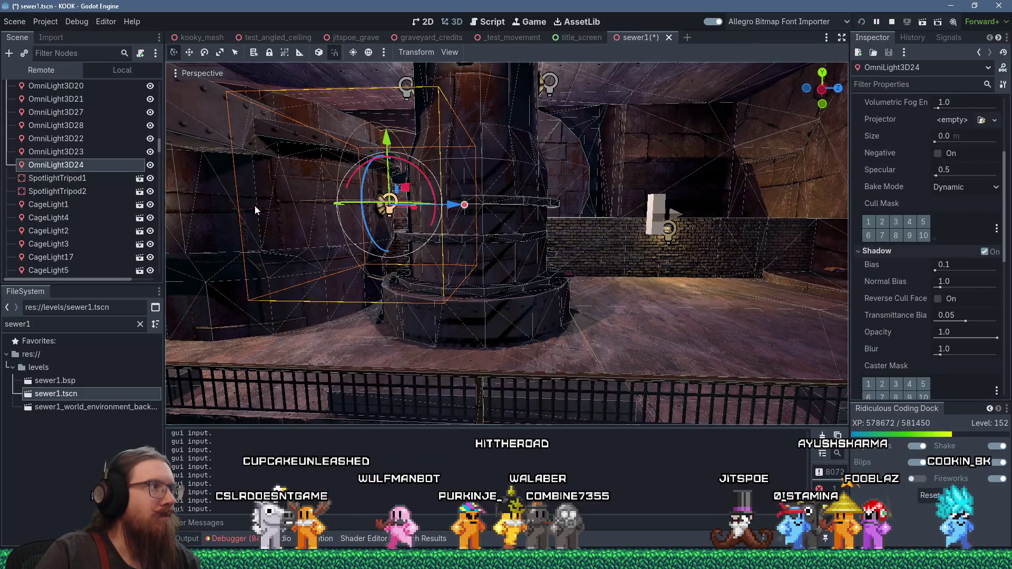
{"action": "left_click", "coordinate": [152, 166]}
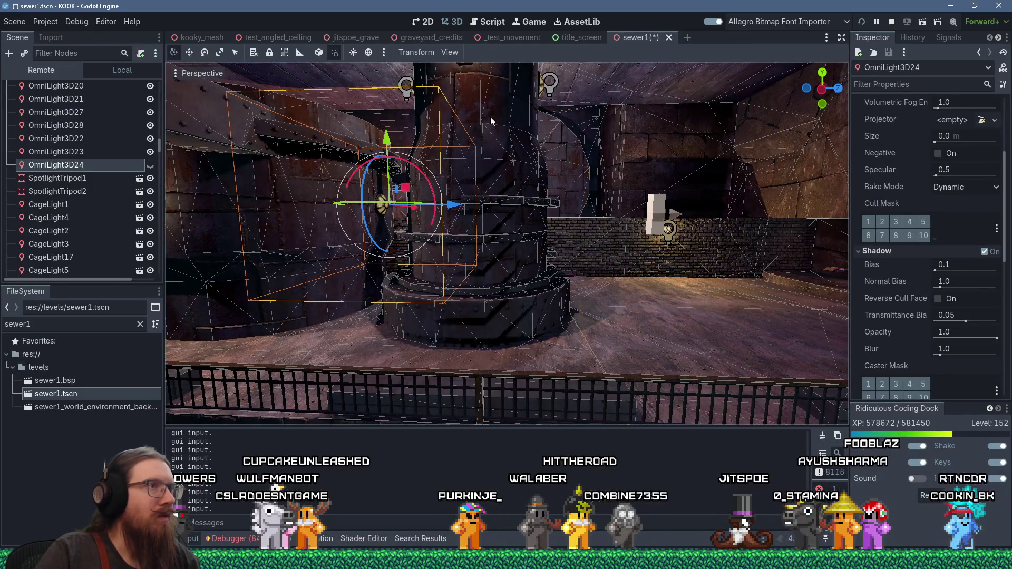
{"action": "left_click", "coordinate": [549, 91]}
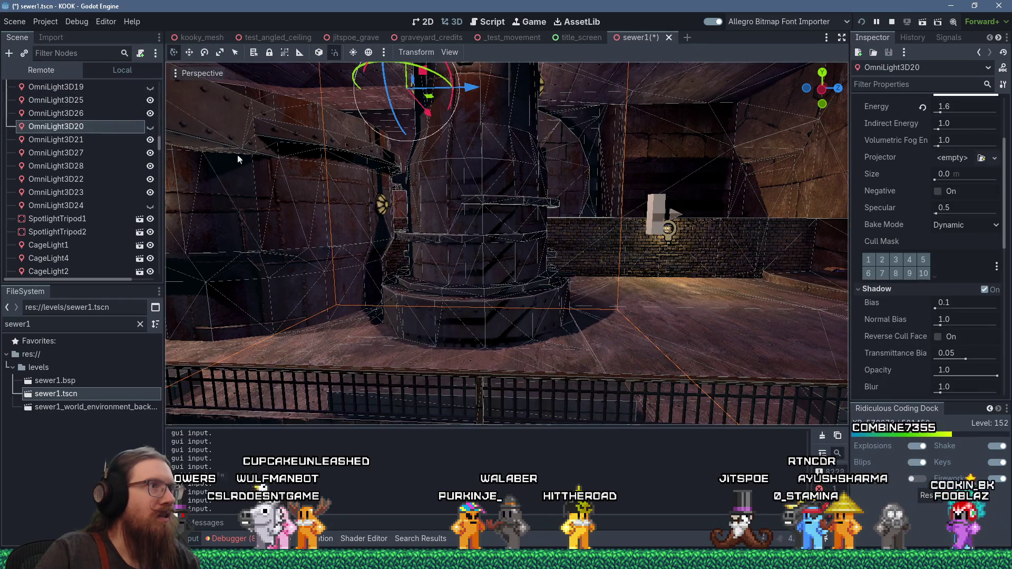
{"action": "scroll", "coordinate": [400, 211], "scroll_direction": "down", "scroll_amount": 4}
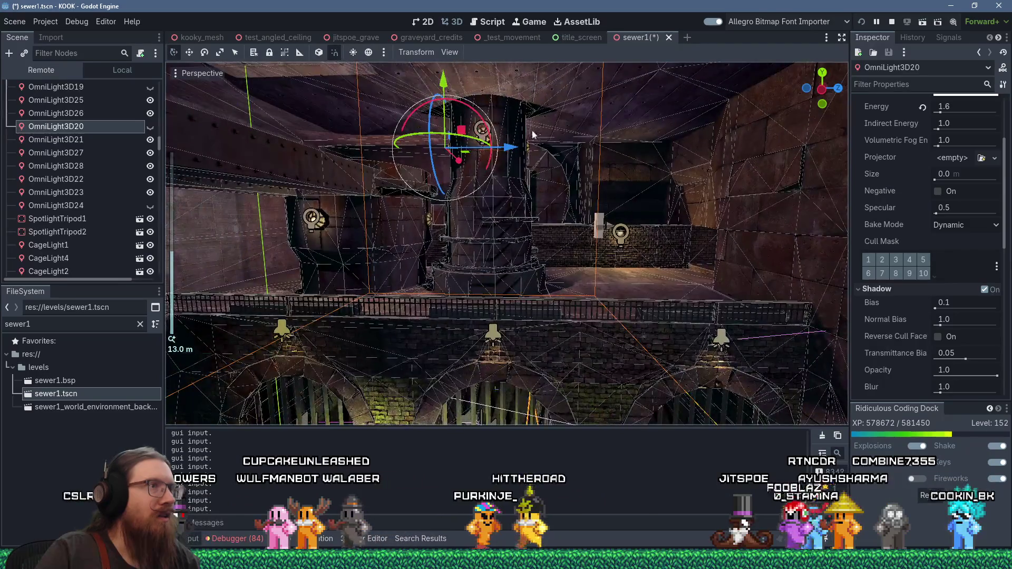
{"action": "scroll", "coordinate": [533, 134], "scroll_direction": "up", "scroll_amount": 4}
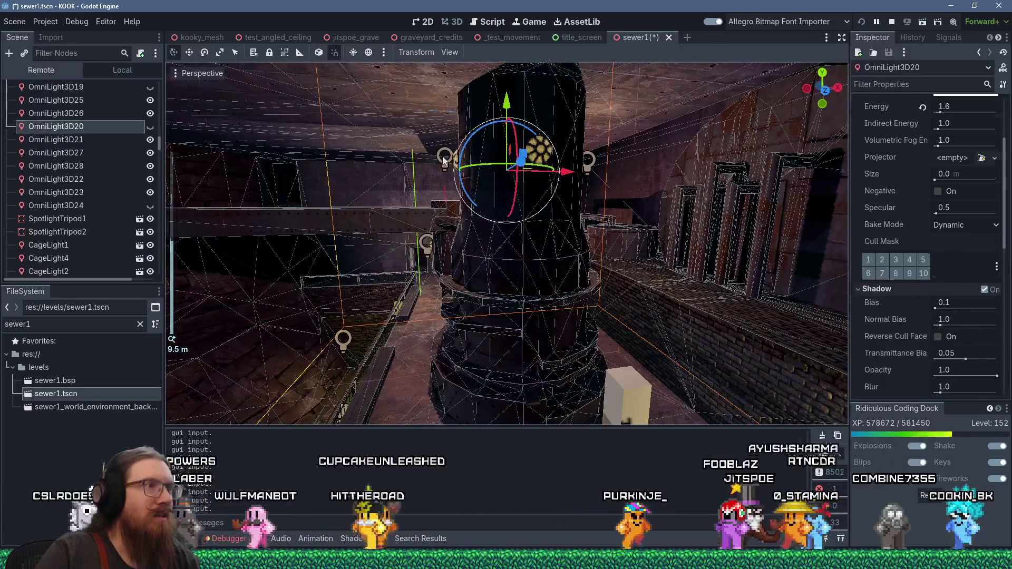
{"action": "left_click", "coordinate": [443, 160]}
{"action": "left_click", "coordinate": [150, 114]}
{"action": "scroll", "coordinate": [488, 191], "scroll_direction": "up", "scroll_amount": 3}
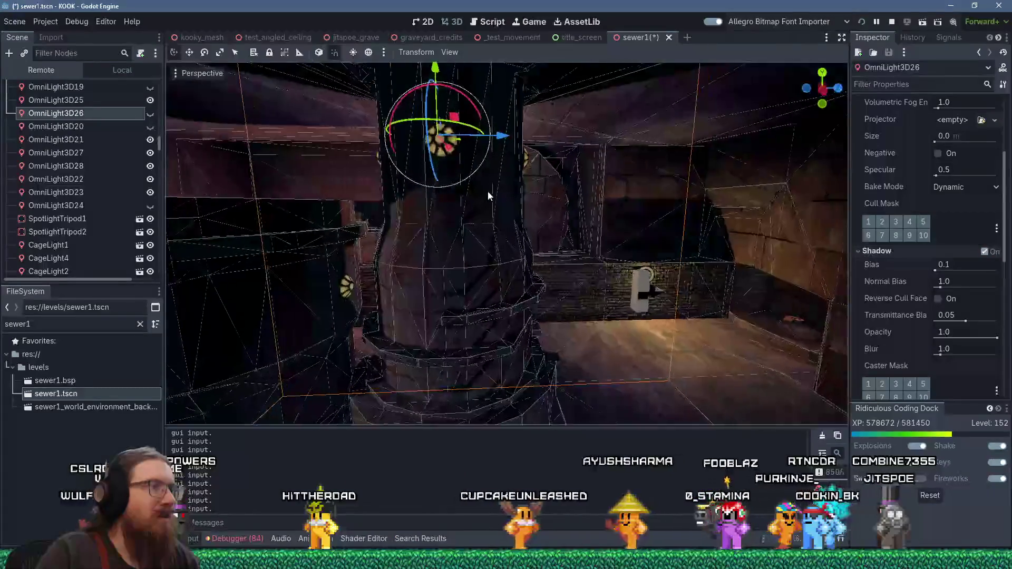
{"action": "scroll", "coordinate": [554, 176], "scroll_direction": "down", "scroll_amount": 10}
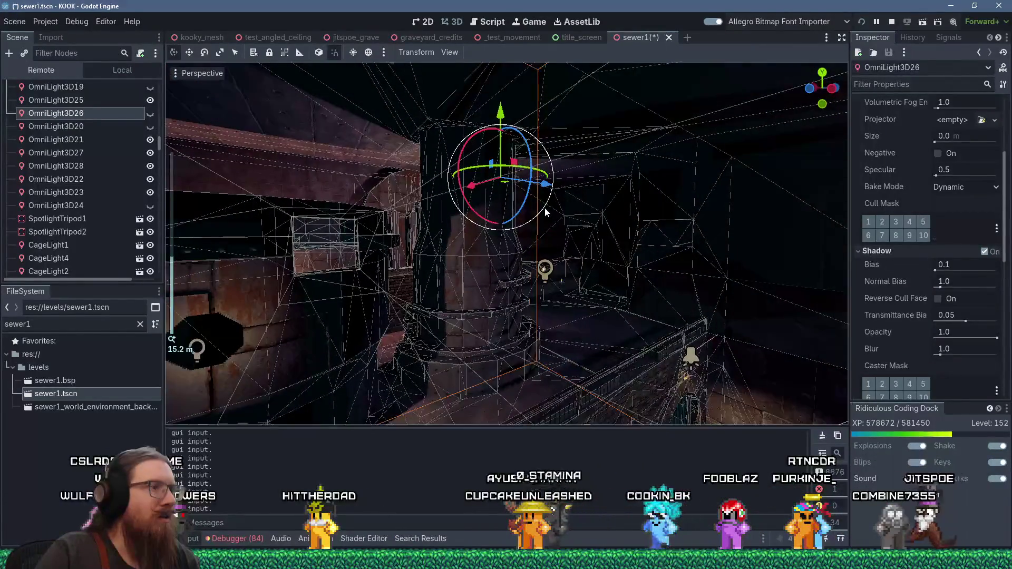
Step: Fly toward the pillar and hide the OmniLight3D21 wall lamp
{"action": "key", "text": "w"}
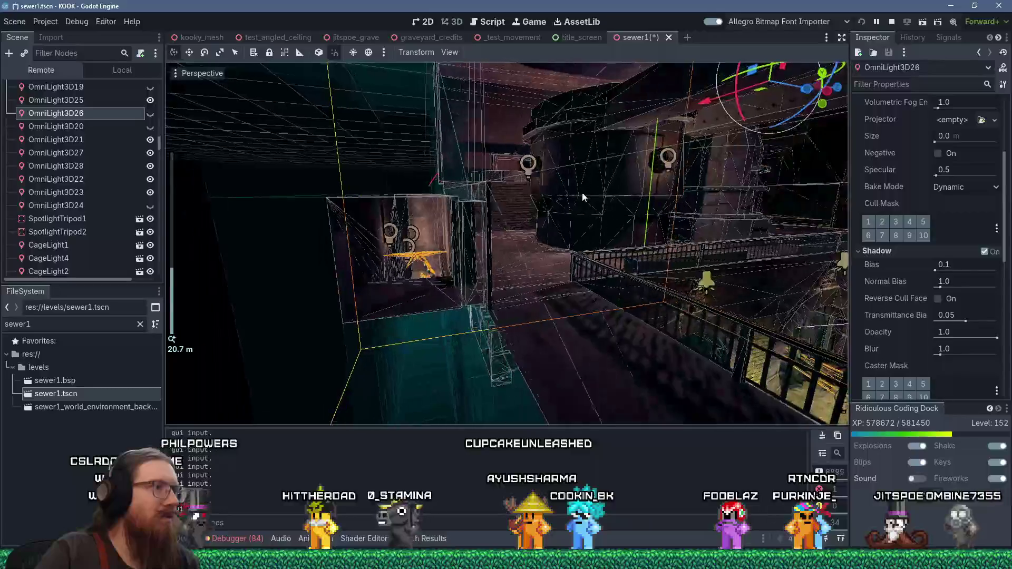
{"action": "key", "text": "w"}
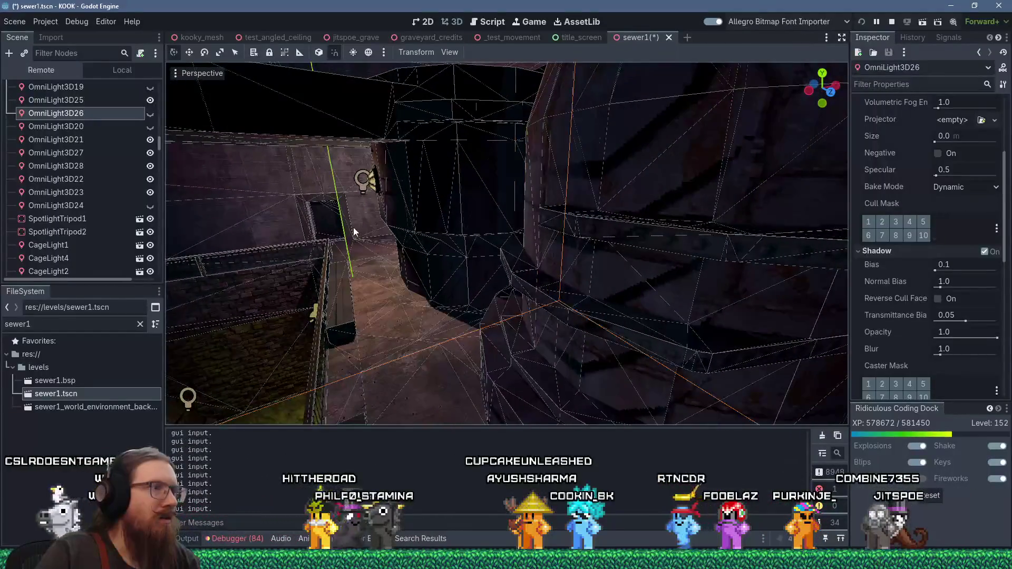
{"action": "key", "text": "s"}
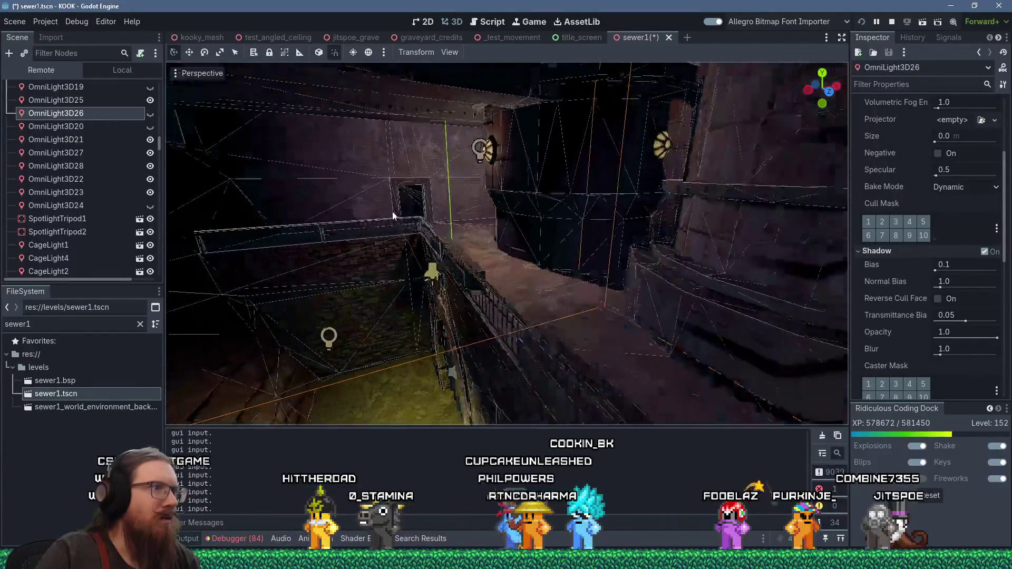
{"action": "scroll", "coordinate": [464, 211], "scroll_direction": "up", "scroll_amount": 5}
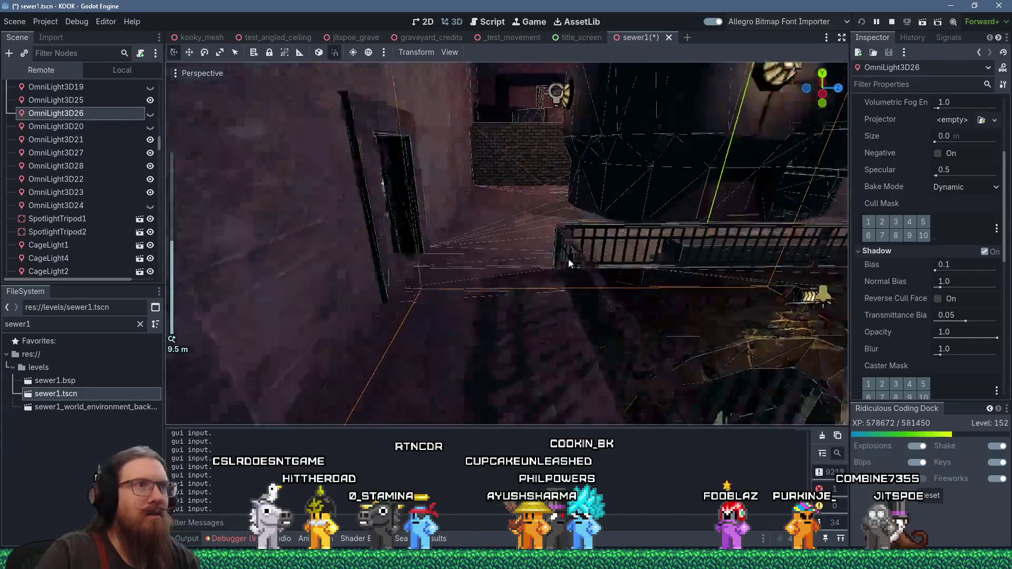
{"action": "key", "text": "s"}
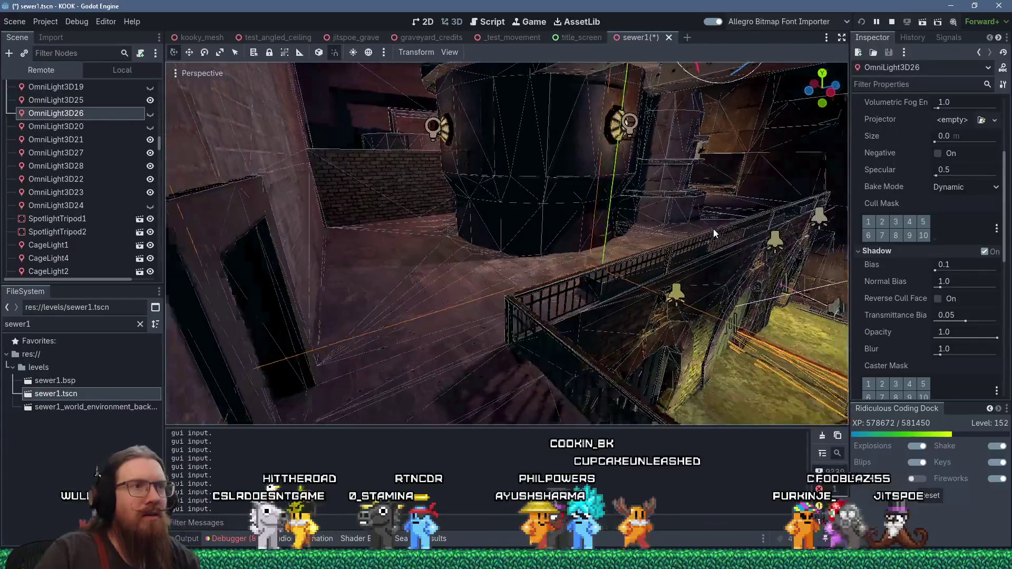
{"action": "key", "text": "w"}
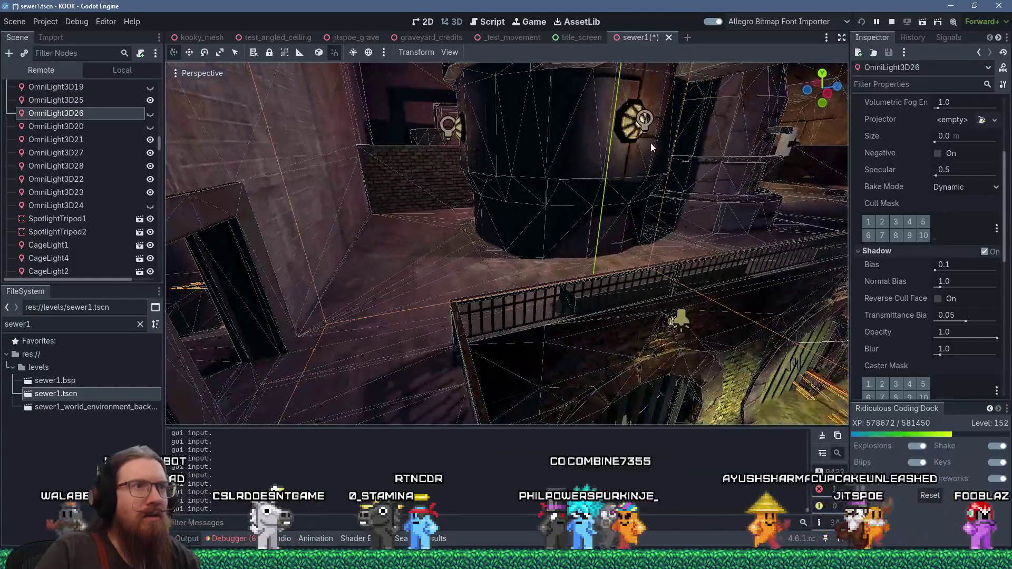
{"action": "left_click", "coordinate": [646, 122]}
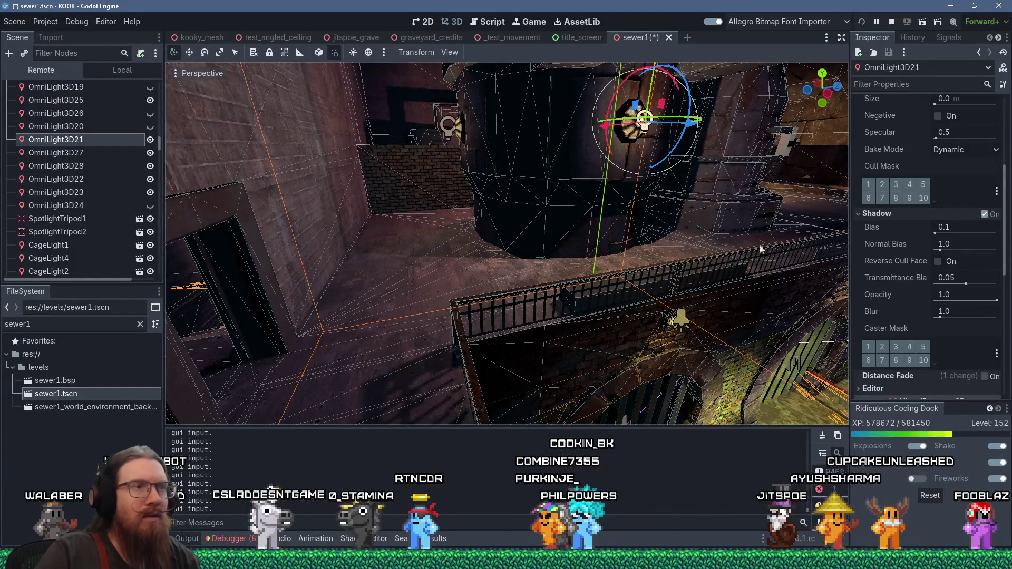
{"action": "left_click", "coordinate": [151, 141]}
Step: Orbit around the pillar and re-centre the view on OmniLight3D21
{"action": "mouse_move", "coordinate": [565, 212]}
{"action": "left_mouse_down"}
{"action": "mouse_move", "coordinate": [673, 206]}
{"action": "mouse_move", "coordinate": [362, 191]}
{"action": "mouse_move", "coordinate": [251, 224]}
{"action": "mouse_move", "coordinate": [386, 240]}
{"action": "mouse_move", "coordinate": [513, 233]}
{"action": "mouse_move", "coordinate": [457, 191]}
{"action": "mouse_move", "coordinate": [403, 212]}
{"action": "mouse_move", "coordinate": [549, 287]}
{"action": "left_mouse_up"}
{"action": "mouse_move", "coordinate": [477, 270]}
{"action": "left_mouse_down"}
{"action": "mouse_move", "coordinate": [675, 104]}
{"action": "mouse_move", "coordinate": [654, 185]}
{"action": "mouse_move", "coordinate": [514, 220]}
{"action": "mouse_move", "coordinate": [605, 172]}
{"action": "mouse_move", "coordinate": [644, 181]}
{"action": "mouse_move", "coordinate": [590, 251]}
{"action": "mouse_move", "coordinate": [621, 251]}
{"action": "mouse_move", "coordinate": [609, 239]}
{"action": "mouse_move", "coordinate": [638, 267]}
{"action": "mouse_move", "coordinate": [649, 289]}
{"action": "mouse_move", "coordinate": [629, 293]}
{"action": "mouse_move", "coordinate": [475, 287]}
{"action": "mouse_move", "coordinate": [456, 296]}
{"action": "mouse_move", "coordinate": [389, 109]}
{"action": "left_mouse_up"}
{"action": "key", "text": "f"}
{"action": "scroll", "coordinate": [528, 213], "scroll_direction": "up", "scroll_amount": 3}
{"action": "key", "text": "f"}
{"action": "scroll", "coordinate": [643, 196], "scroll_direction": "up", "scroll_amount": 2}
{"action": "scroll", "coordinate": [635, 211], "scroll_direction": "up", "scroll_amount": 3}
{"action": "scroll", "coordinate": [609, 239], "scroll_direction": "up", "scroll_amount": 2}
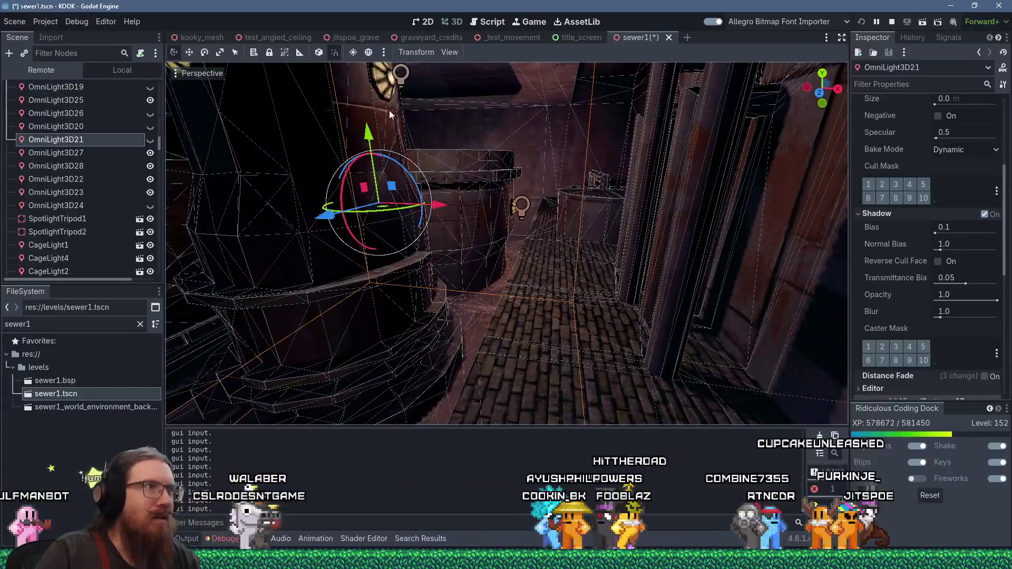
{"action": "left_click", "coordinate": [401, 73]}
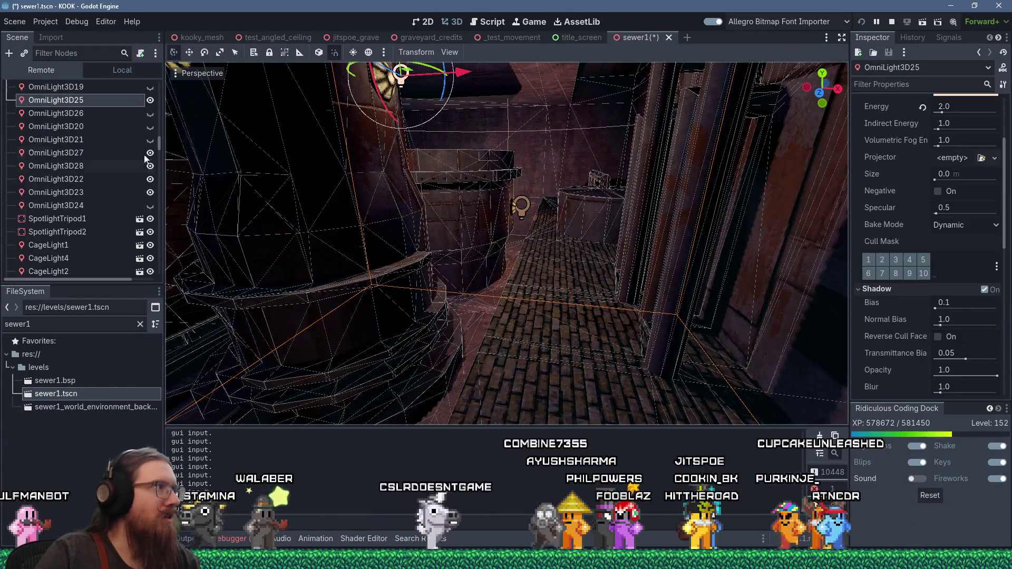
{"action": "mouse_move", "coordinate": [548, 211]}
{"action": "left_mouse_down"}
{"action": "mouse_move", "coordinate": [609, 205]}
{"action": "mouse_move", "coordinate": [621, 257]}
{"action": "mouse_move", "coordinate": [608, 230]}
{"action": "mouse_move", "coordinate": [678, 191]}
{"action": "mouse_move", "coordinate": [720, 206]}
{"action": "mouse_move", "coordinate": [329, 235]}
{"action": "mouse_move", "coordinate": [499, 202]}
{"action": "left_mouse_up"}
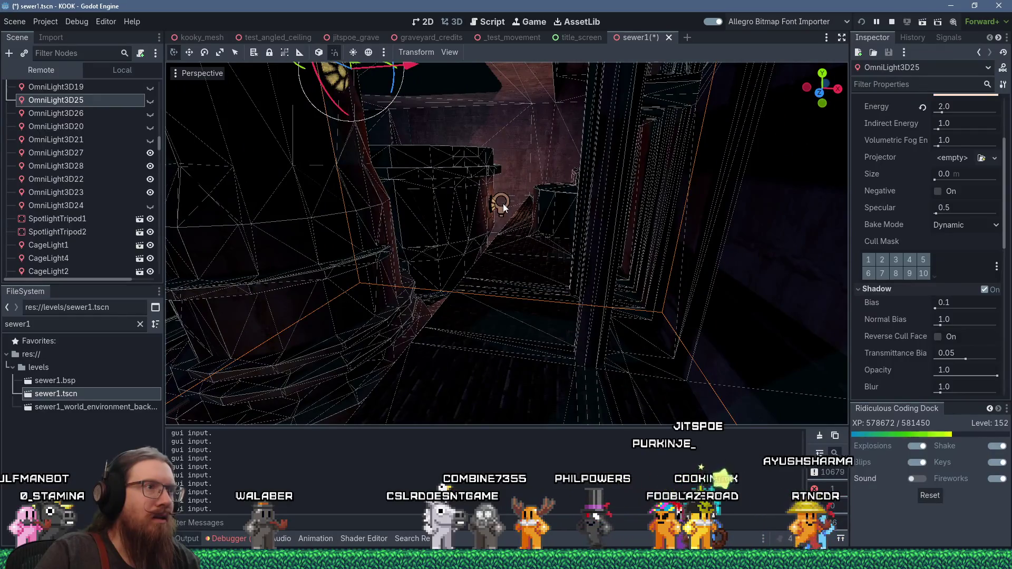
{"action": "left_click", "coordinate": [503, 203]}
{"action": "scroll", "coordinate": [571, 222], "scroll_direction": "down", "scroll_amount": 2}
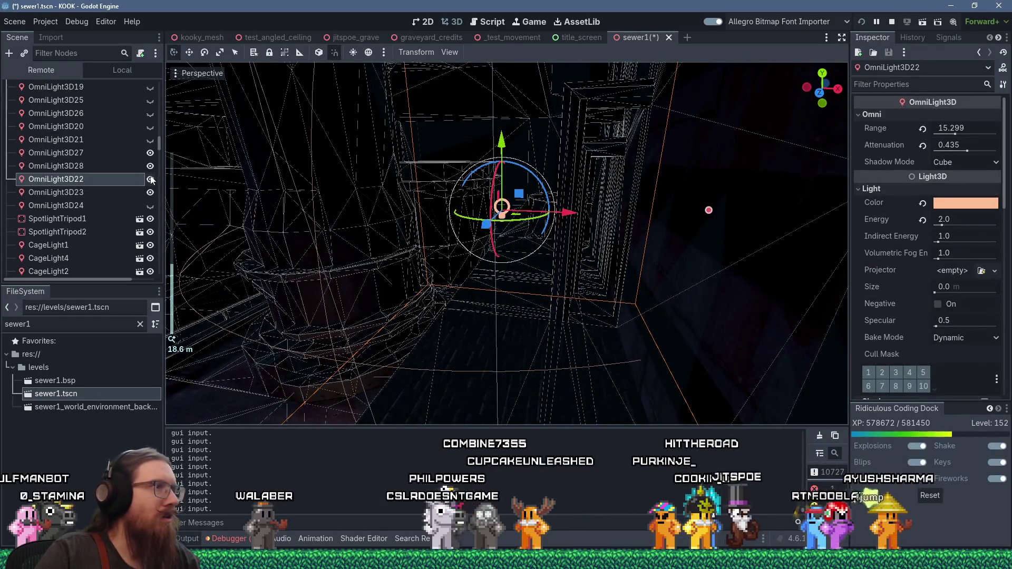
{"action": "mouse_move", "coordinate": [345, 232]}
{"action": "left_mouse_down"}
{"action": "mouse_move", "coordinate": [596, 242]}
{"action": "mouse_move", "coordinate": [715, 203]}
{"action": "mouse_move", "coordinate": [668, 252]}
{"action": "mouse_move", "coordinate": [708, 250]}
{"action": "left_mouse_up"}
{"action": "mouse_move", "coordinate": [651, 267]}
{"action": "left_mouse_down"}
{"action": "mouse_move", "coordinate": [621, 222]}
{"action": "mouse_move", "coordinate": [686, 256]}
{"action": "left_mouse_up"}
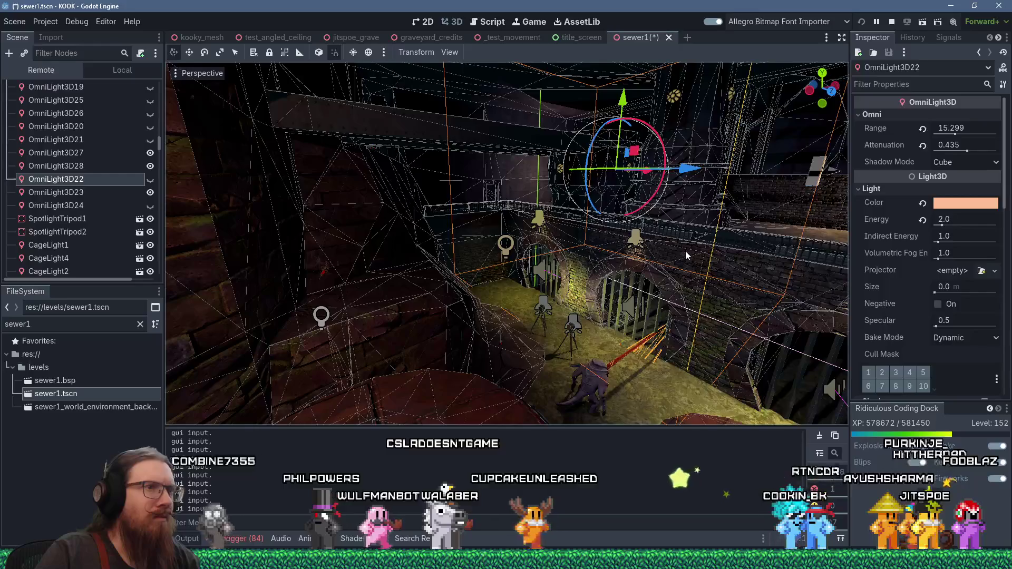
{"action": "scroll", "coordinate": [573, 276], "scroll_direction": "up", "scroll_amount": 3}
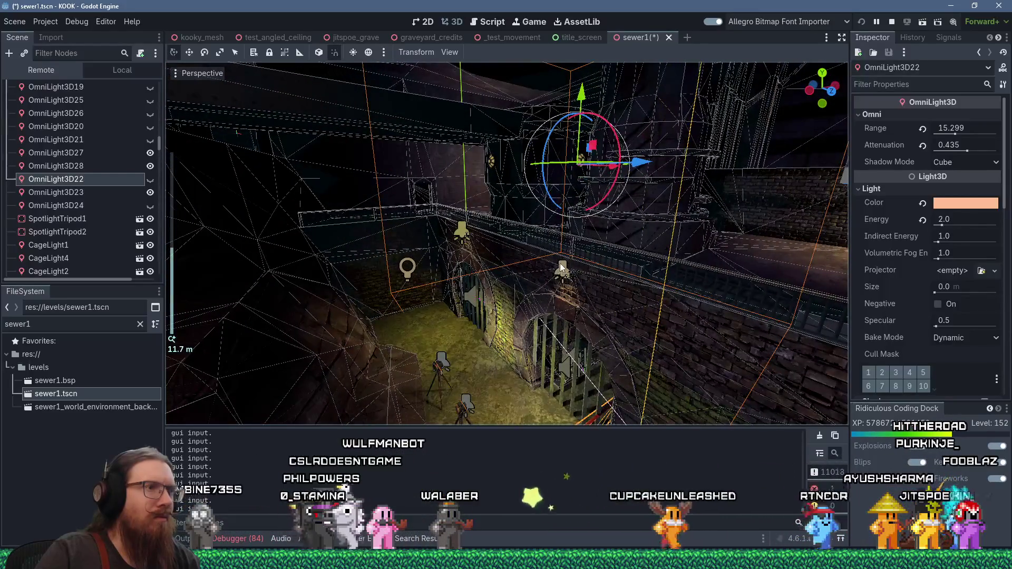
{"action": "left_click", "coordinate": [561, 267]}
{"action": "mouse_move", "coordinate": [635, 181]}
{"action": "left_mouse_down"}
{"action": "mouse_move", "coordinate": [572, 153]}
{"action": "mouse_move", "coordinate": [622, 178]}
{"action": "mouse_move", "coordinate": [736, 206]}
{"action": "left_mouse_up"}
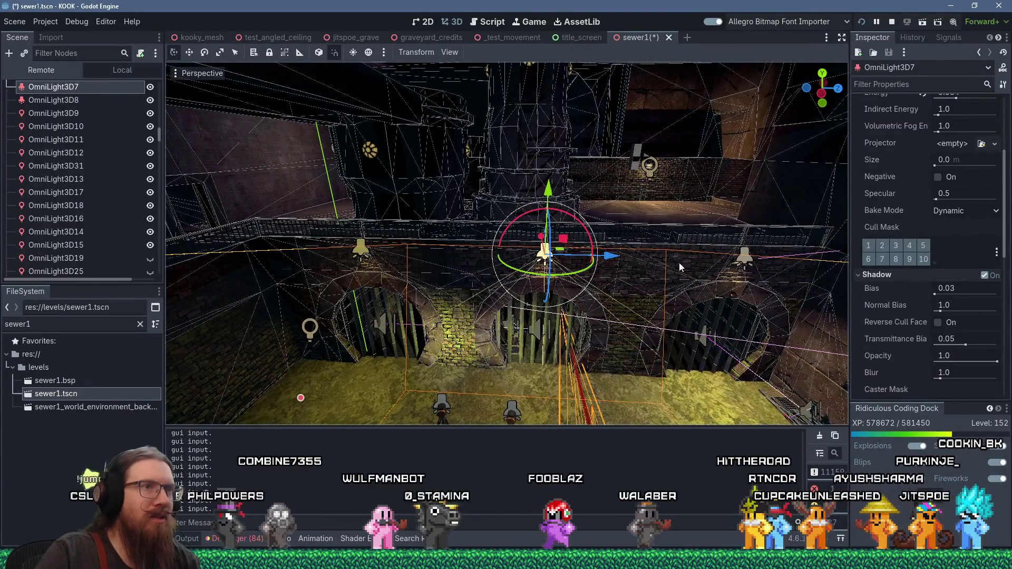
{"action": "mouse_move", "coordinate": [613, 179]}
{"action": "left_mouse_down"}
{"action": "mouse_move", "coordinate": [638, 286]}
{"action": "mouse_move", "coordinate": [665, 317]}
{"action": "mouse_move", "coordinate": [689, 293]}
{"action": "mouse_move", "coordinate": [570, 313]}
{"action": "mouse_move", "coordinate": [593, 320]}
{"action": "mouse_move", "coordinate": [536, 310]}
{"action": "mouse_move", "coordinate": [577, 315]}
{"action": "mouse_move", "coordinate": [526, 191]}
{"action": "mouse_move", "coordinate": [494, 168]}
{"action": "left_mouse_up"}
{"action": "scroll", "coordinate": [593, 320], "scroll_direction": "up", "scroll_amount": 2}
{"action": "scroll", "coordinate": [492, 165], "scroll_direction": "down", "scroll_amount": 3}
{"action": "mouse_move", "coordinate": [523, 226]}
{"action": "left_mouse_down"}
{"action": "mouse_move", "coordinate": [586, 150]}
{"action": "mouse_move", "coordinate": [582, 167]}
{"action": "mouse_move", "coordinate": [836, 293]}
{"action": "left_mouse_up"}
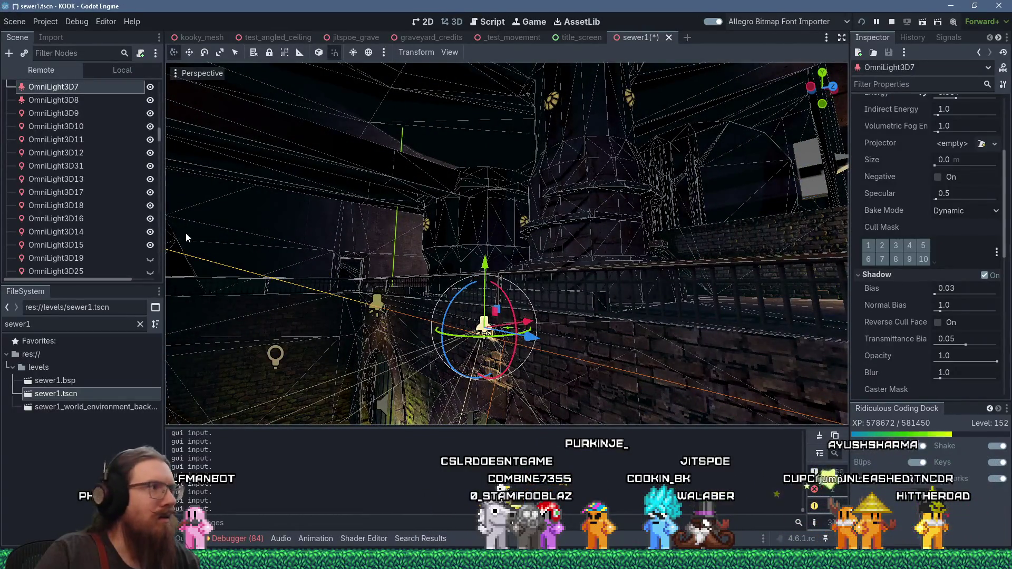
{"action": "mouse_move", "coordinate": [337, 232]}
{"action": "left_mouse_down"}
{"action": "mouse_move", "coordinate": [489, 305]}
{"action": "mouse_move", "coordinate": [492, 332]}
{"action": "mouse_move", "coordinate": [485, 324]}
{"action": "mouse_move", "coordinate": [522, 275]}
{"action": "mouse_move", "coordinate": [653, 291]}
{"action": "mouse_move", "coordinate": [516, 282]}
{"action": "mouse_move", "coordinate": [558, 214]}
{"action": "mouse_move", "coordinate": [408, 269]}
{"action": "left_mouse_up"}
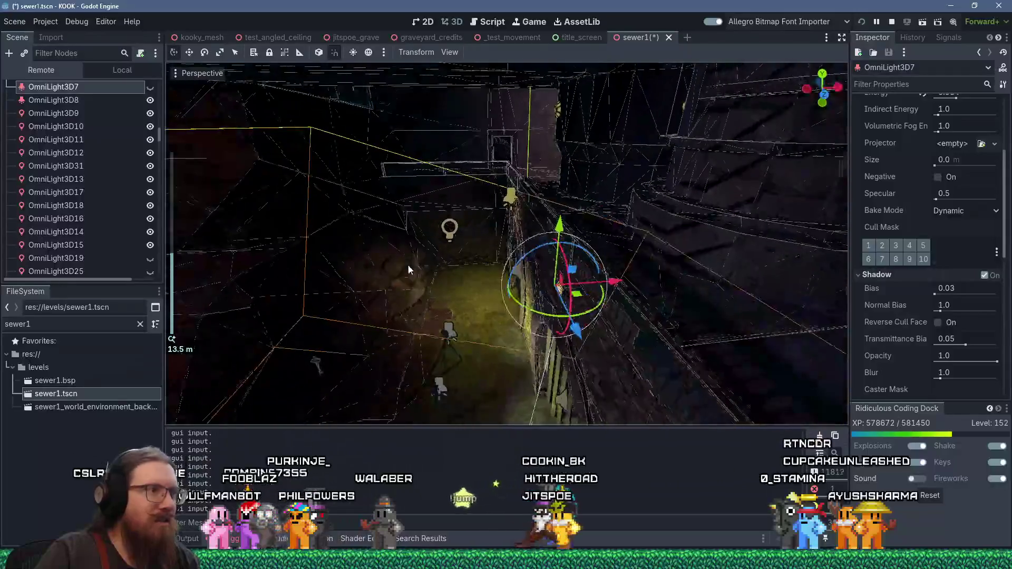
{"action": "left_click", "coordinate": [449, 232]}
{"action": "left_click", "coordinate": [452, 235]}
{"action": "left_click", "coordinate": [452, 235]}
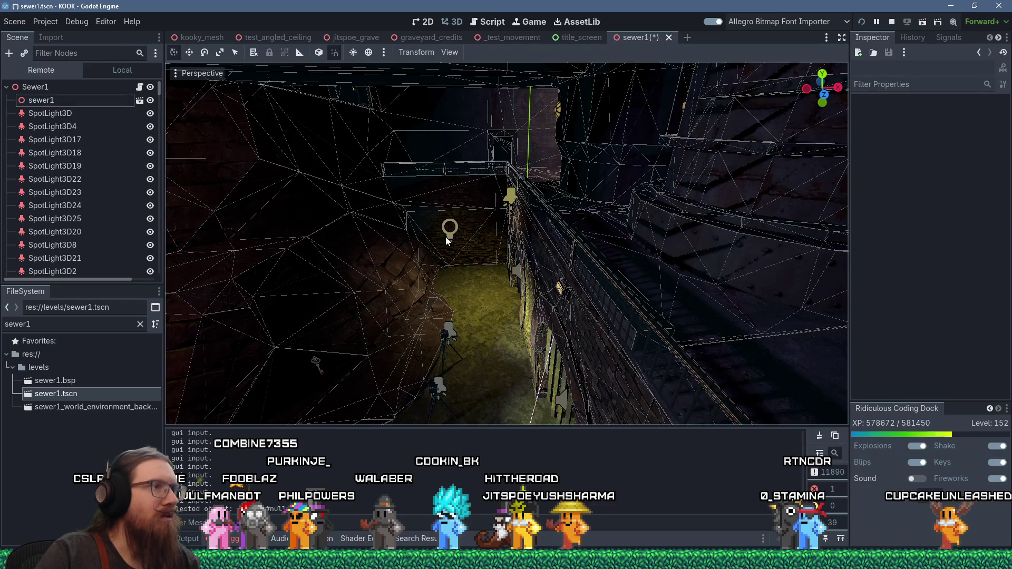
Step: Select the corridor lamp OmniLight3D27 and view the corridor toward the arches
{"action": "left_click", "coordinate": [407, 251]}
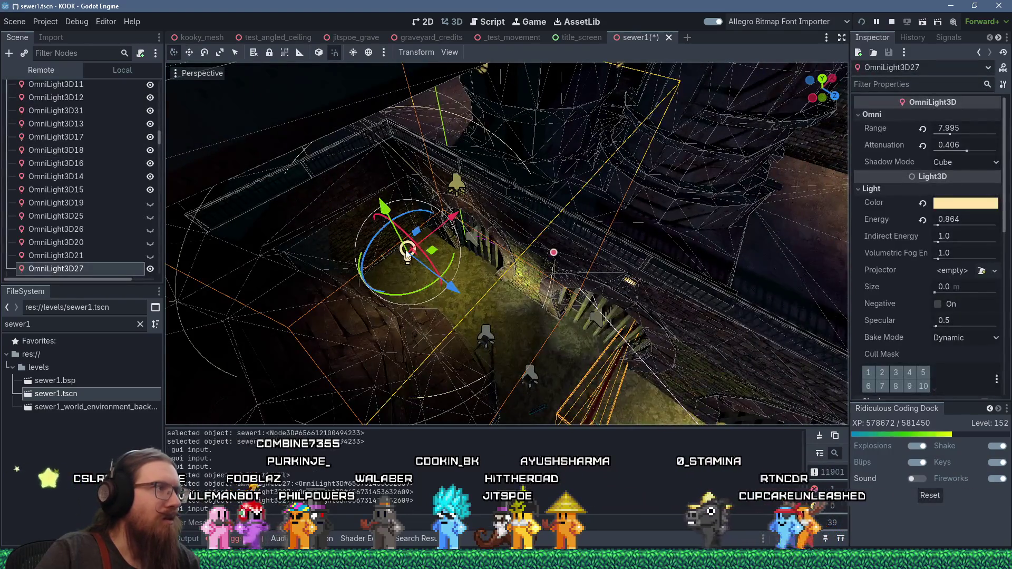
{"action": "left_click_drag", "start_coordinate": [512, 273], "coordinate": [442, 202]}
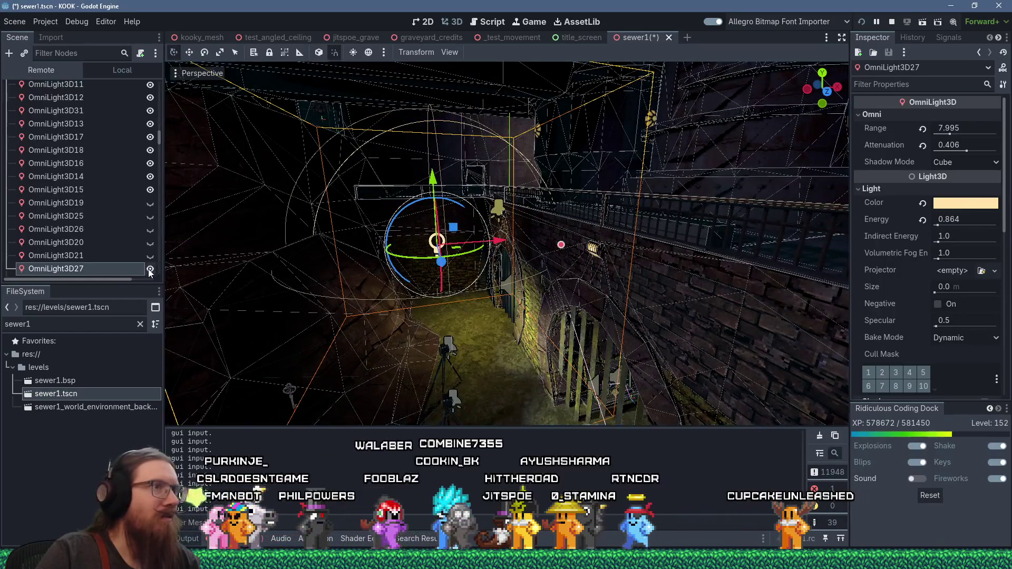
{"action": "mouse_move", "coordinate": [461, 299]}
{"action": "left_mouse_down"}
{"action": "mouse_move", "coordinate": [571, 292]}
{"action": "mouse_move", "coordinate": [715, 262]}
{"action": "mouse_move", "coordinate": [451, 222]}
{"action": "mouse_move", "coordinate": [407, 310]}
{"action": "mouse_move", "coordinate": [432, 358]}
{"action": "mouse_move", "coordinate": [533, 378]}
{"action": "mouse_move", "coordinate": [622, 348]}
{"action": "mouse_move", "coordinate": [751, 339]}
{"action": "mouse_move", "coordinate": [567, 311]}
{"action": "mouse_move", "coordinate": [638, 384]}
{"action": "mouse_move", "coordinate": [510, 245]}
{"action": "mouse_move", "coordinate": [315, 326]}
{"action": "mouse_move", "coordinate": [408, 337]}
{"action": "mouse_move", "coordinate": [617, 324]}
{"action": "mouse_move", "coordinate": [688, 285]}
{"action": "mouse_move", "coordinate": [701, 292]}
{"action": "mouse_move", "coordinate": [558, 331]}
{"action": "mouse_move", "coordinate": [590, 284]}
{"action": "mouse_move", "coordinate": [458, 296]}
{"action": "mouse_move", "coordinate": [405, 257]}
{"action": "mouse_move", "coordinate": [278, 252]}
{"action": "mouse_move", "coordinate": [322, 227]}
{"action": "mouse_move", "coordinate": [221, 201]}
{"action": "mouse_move", "coordinate": [849, 196]}
{"action": "left_mouse_up"}
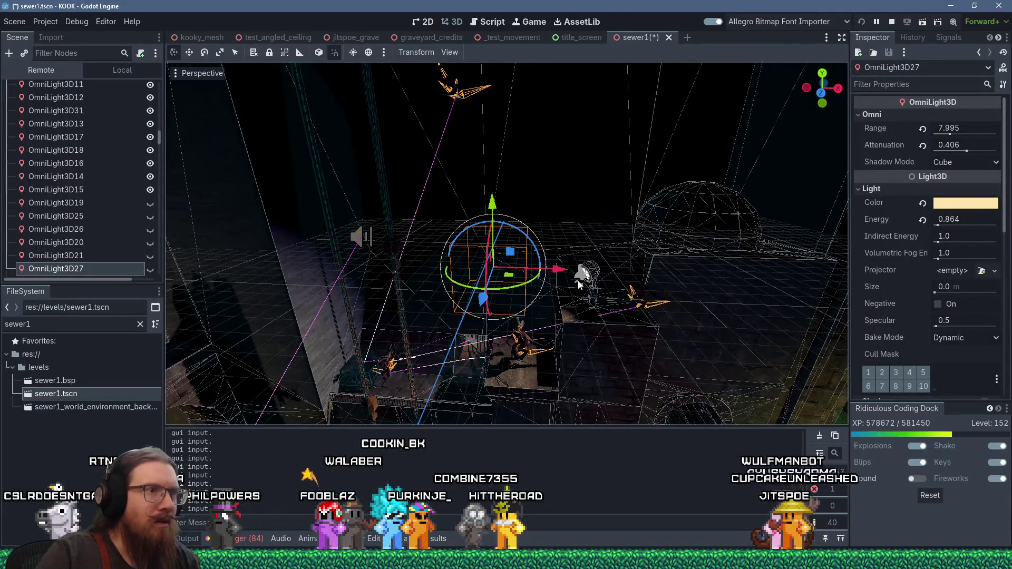
Step: Inspect SpotLight3D5: 123.5 m range, 45° angle, 5.339 energy
{"action": "left_click", "coordinate": [579, 285]}
{"action": "left_click", "coordinate": [582, 277]}
{"action": "mouse_move", "coordinate": [582, 278]}
{"action": "left_mouse_down"}
{"action": "mouse_move", "coordinate": [755, 299]}
{"action": "mouse_move", "coordinate": [846, 279]}
{"action": "mouse_move", "coordinate": [730, 194]}
{"action": "mouse_move", "coordinate": [517, 208]}
{"action": "mouse_move", "coordinate": [483, 231]}
{"action": "mouse_move", "coordinate": [501, 132]}
{"action": "mouse_move", "coordinate": [536, 216]}
{"action": "mouse_move", "coordinate": [619, 281]}
{"action": "mouse_move", "coordinate": [665, 273]}
{"action": "left_mouse_up"}
{"action": "scroll", "coordinate": [731, 194], "scroll_direction": "up", "scroll_amount": 3}
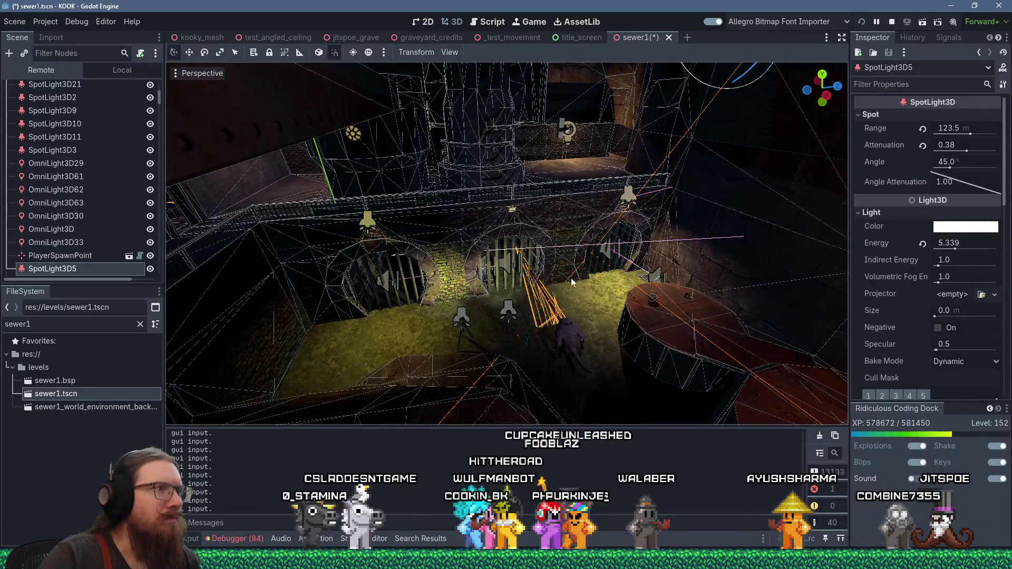
{"action": "mouse_move", "coordinate": [573, 283]}
{"action": "left_mouse_down"}
{"action": "mouse_move", "coordinate": [427, 256]}
{"action": "mouse_move", "coordinate": [479, 270]}
{"action": "mouse_move", "coordinate": [406, 272]}
{"action": "left_mouse_up"}
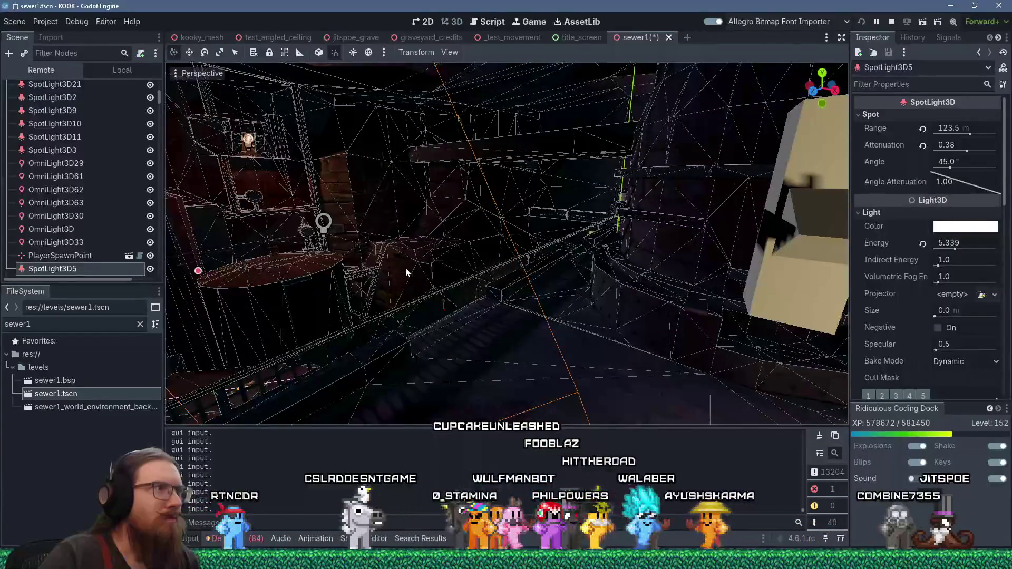
Step: Select OrbLight5 and OmniLight3D5 and look down into the lit corridor
{"action": "left_click", "coordinate": [247, 143]}
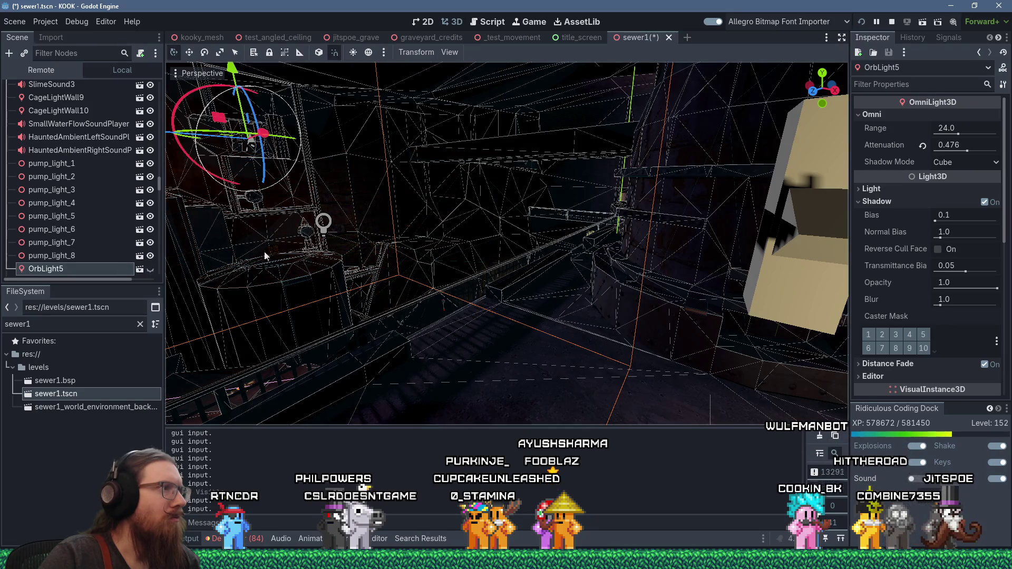
{"action": "left_click", "coordinate": [323, 222]}
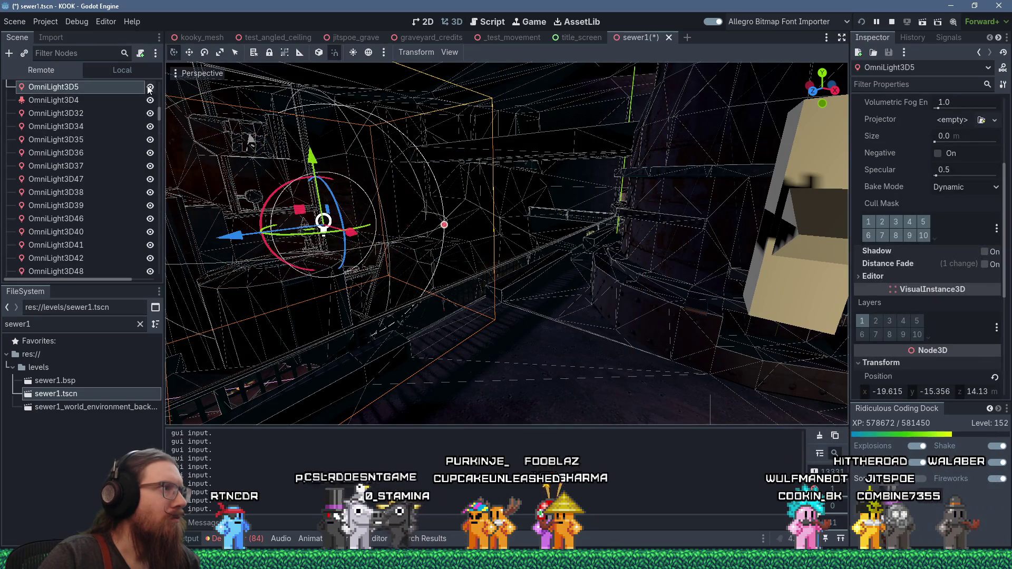
{"action": "left_click_drag", "start_coordinate": [206, 138], "coordinate": [548, 223]}
{"action": "scroll", "coordinate": [548, 223], "scroll_direction": "up", "scroll_amount": 3}
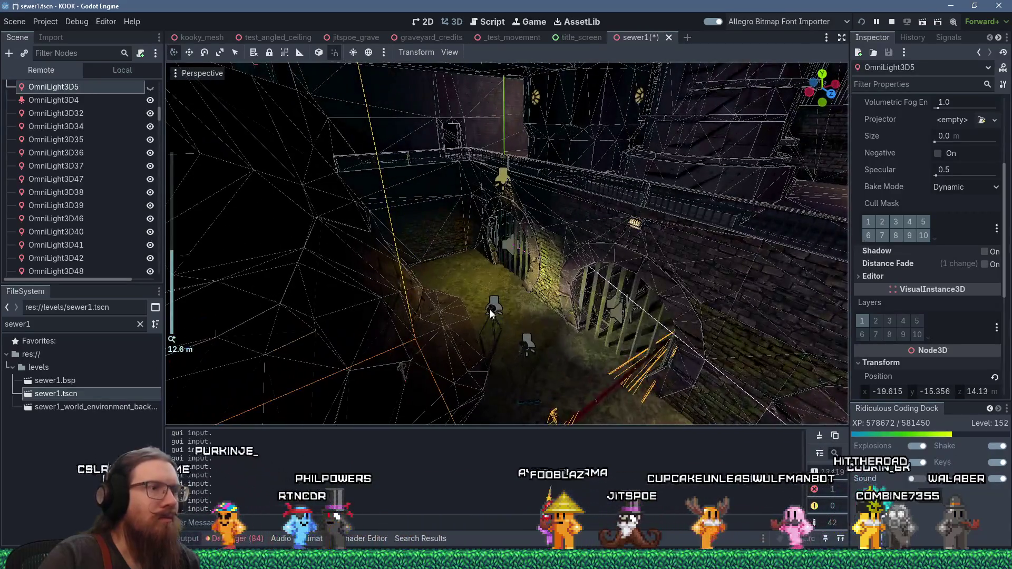
Step: Check the tripod spotlights SpotlightTripod2 and SpotlightTripod1
{"action": "left_click", "coordinate": [490, 314]}
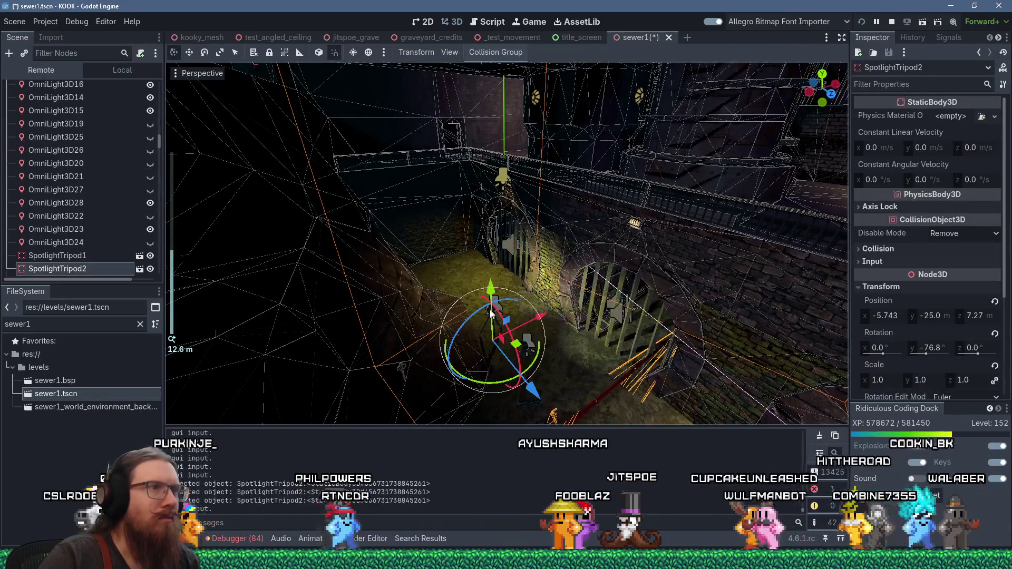
{"action": "left_click", "coordinate": [536, 343]}
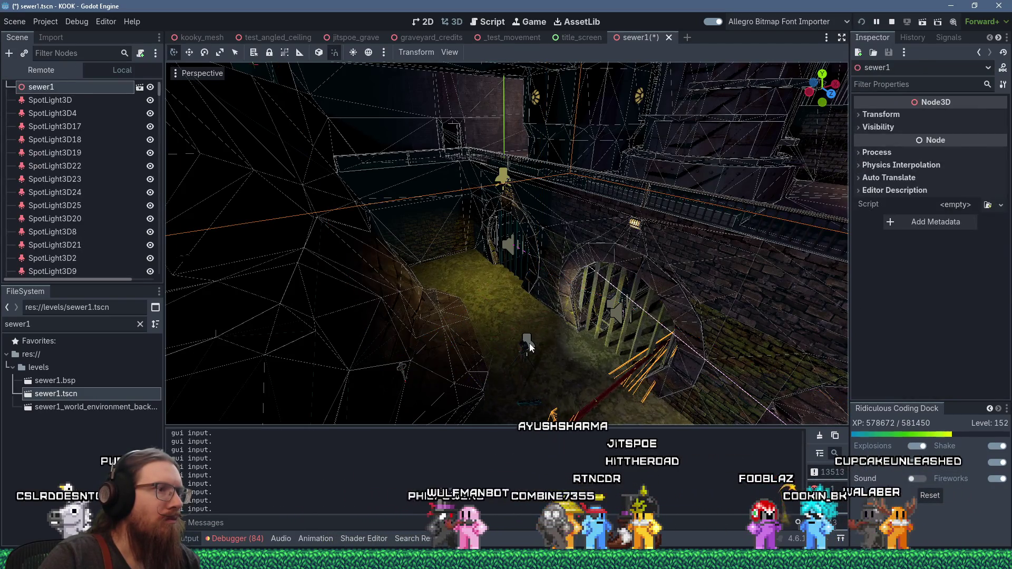
{"action": "left_click", "coordinate": [529, 343]}
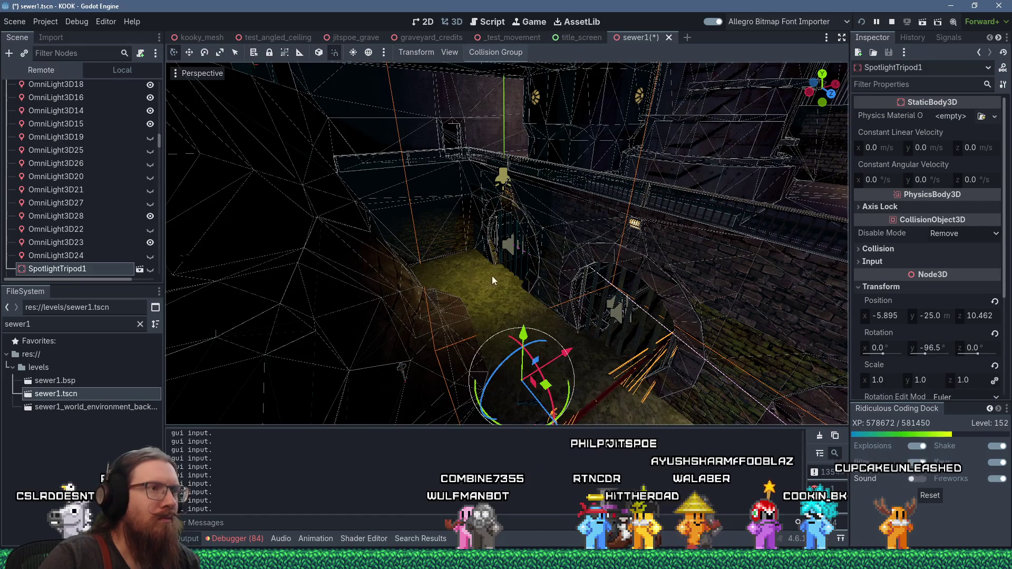
{"action": "scroll", "coordinate": [492, 276], "scroll_direction": "up", "scroll_amount": 5}
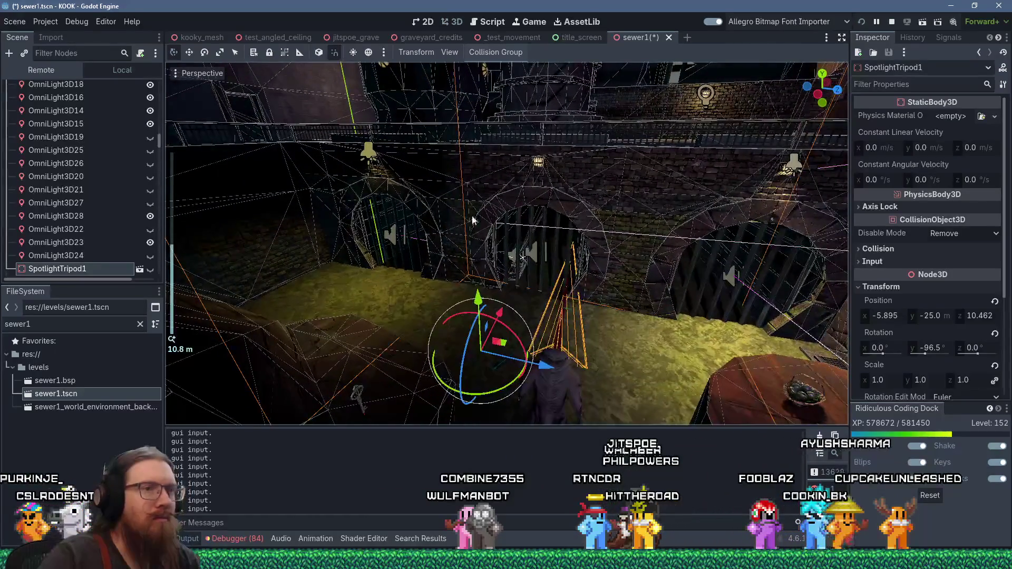
{"action": "scroll", "coordinate": [472, 216], "scroll_direction": "up", "scroll_amount": 3}
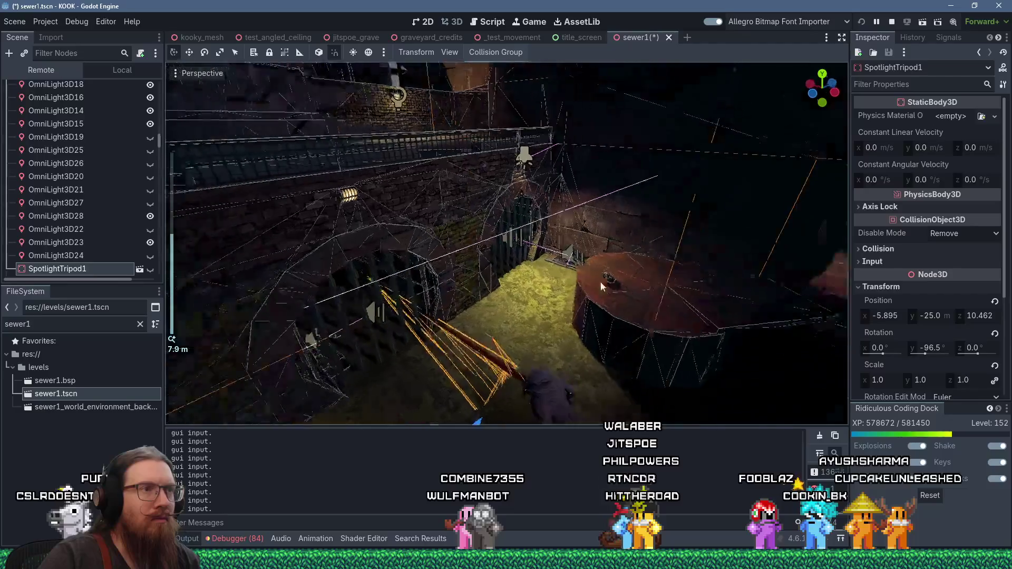
{"action": "left_click_drag", "start_coordinate": [599, 282], "coordinate": [612, 282]}
Step: Select the lamps OmniLight3D6 and OmniLight3D3 along the sewer walkway
{"action": "left_click", "coordinate": [491, 156]}
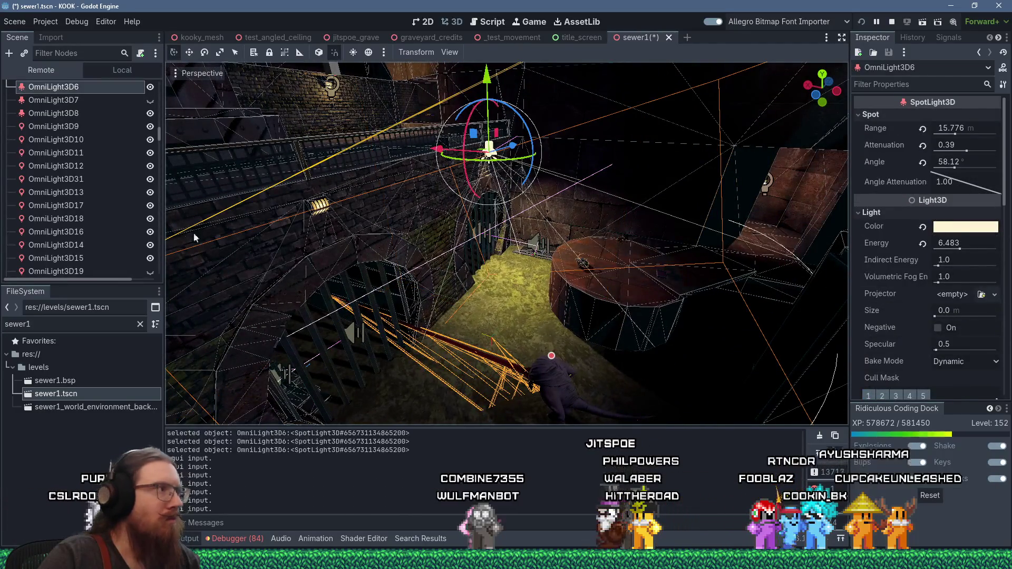
{"action": "left_click_drag", "start_coordinate": [253, 219], "coordinate": [253, 220]}
{"action": "scroll", "coordinate": [423, 236], "scroll_direction": "down", "scroll_amount": 4}
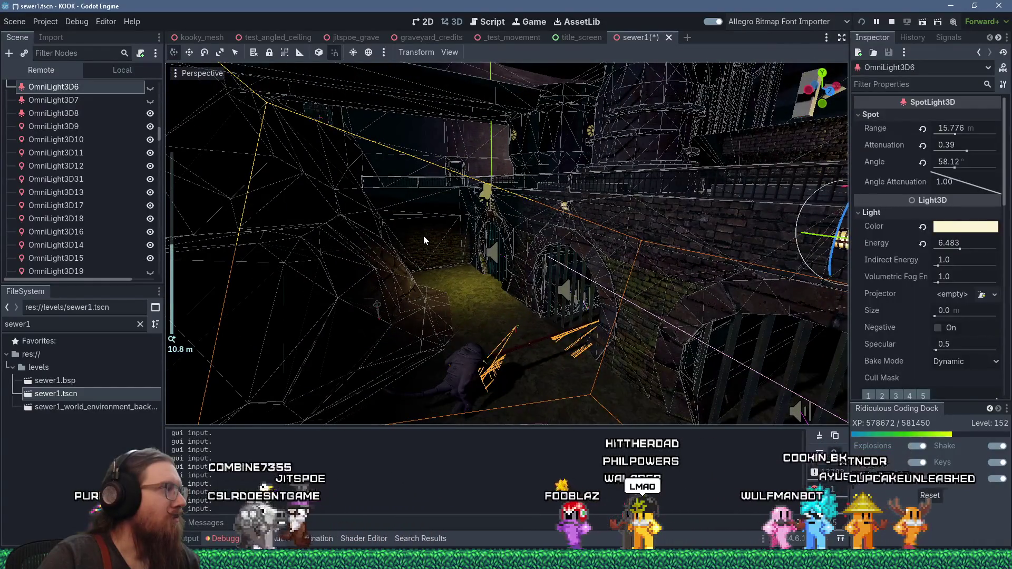
{"action": "mouse_move", "coordinate": [425, 236]}
{"action": "left_mouse_down"}
{"action": "mouse_move", "coordinate": [488, 356]}
{"action": "mouse_move", "coordinate": [553, 292]}
{"action": "mouse_move", "coordinate": [479, 226]}
{"action": "mouse_move", "coordinate": [529, 252]}
{"action": "mouse_move", "coordinate": [456, 261]}
{"action": "mouse_move", "coordinate": [392, 218]}
{"action": "left_mouse_up"}
{"action": "left_click", "coordinate": [352, 178]}
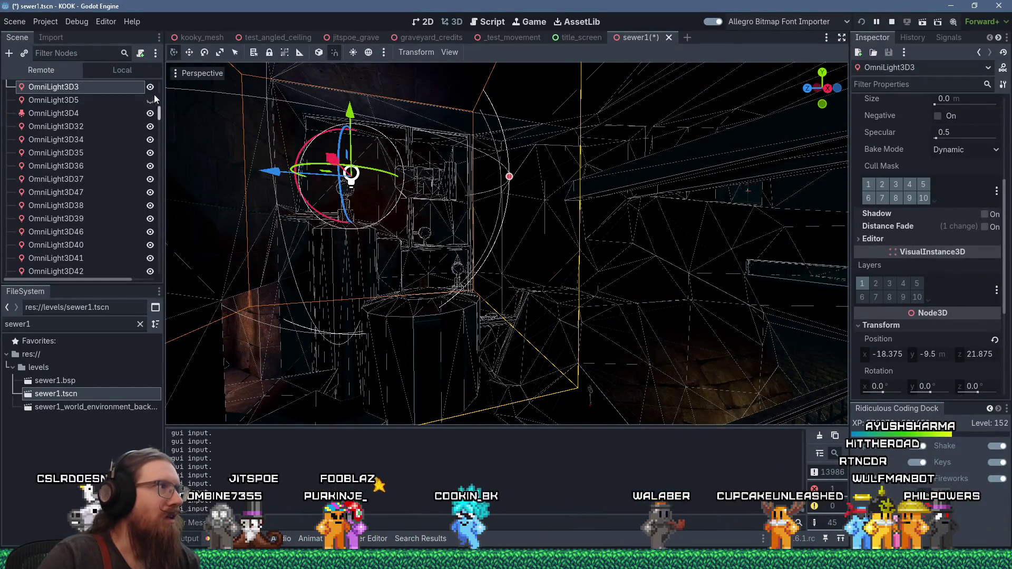
{"action": "mouse_move", "coordinate": [212, 166]}
{"action": "left_mouse_down"}
{"action": "mouse_move", "coordinate": [595, 242]}
{"action": "mouse_move", "coordinate": [567, 241]}
{"action": "mouse_move", "coordinate": [606, 169]}
{"action": "left_mouse_up"}
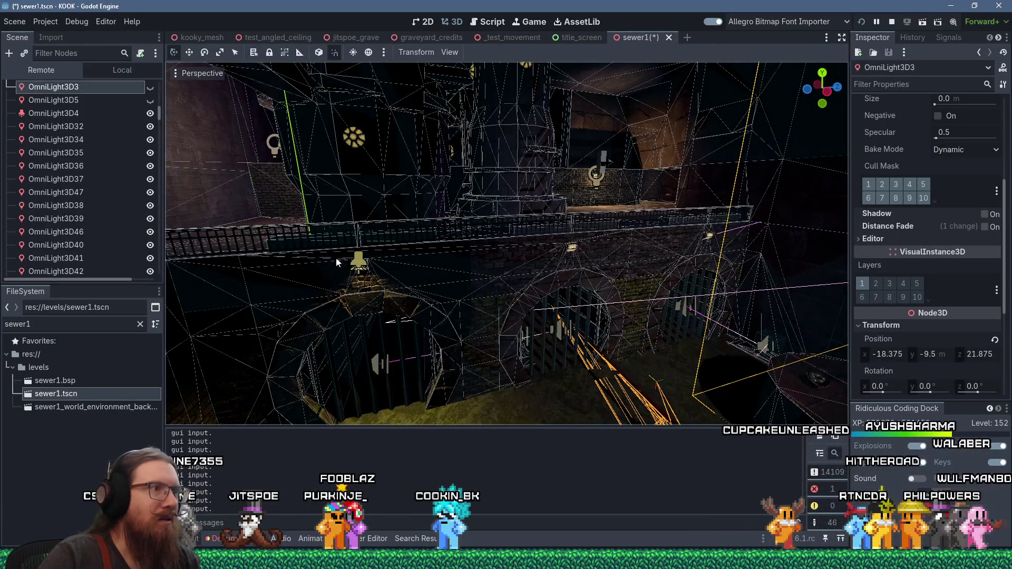
Step: Select OmniLight3D8 and OmniLight3D28 and centre the view on the latter
{"action": "left_click", "coordinate": [360, 261]}
{"action": "mouse_move", "coordinate": [202, 264]}
{"action": "left_mouse_down"}
{"action": "mouse_move", "coordinate": [362, 266]}
{"action": "mouse_move", "coordinate": [594, 228]}
{"action": "mouse_move", "coordinate": [726, 368]}
{"action": "mouse_move", "coordinate": [749, 216]}
{"action": "left_mouse_up"}
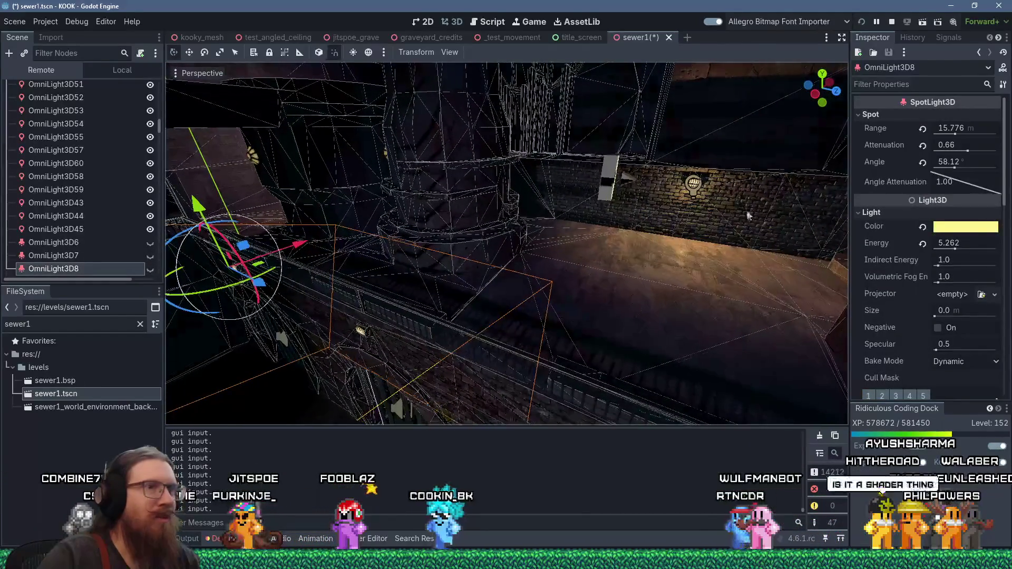
{"action": "left_click", "coordinate": [693, 184]}
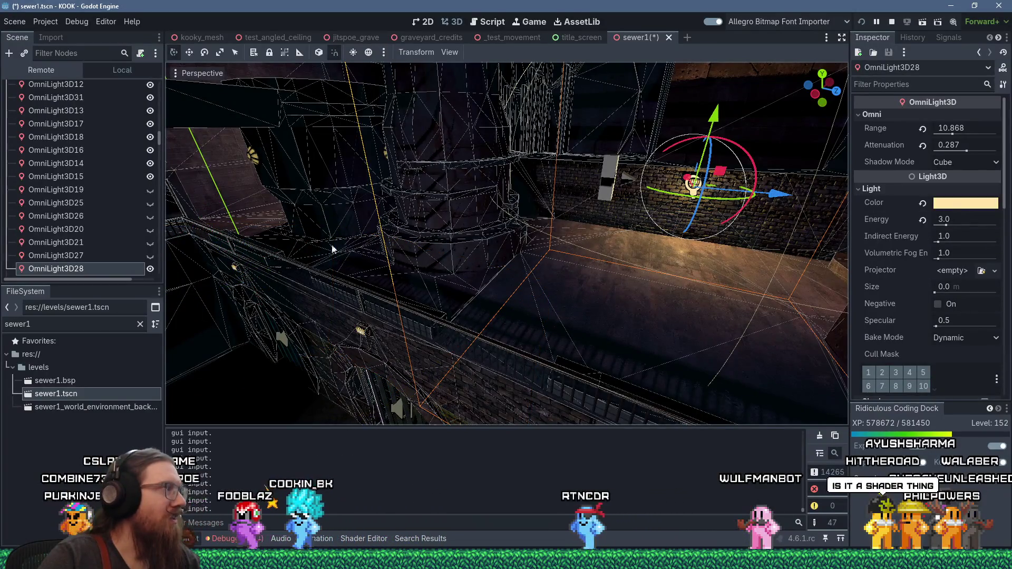
{"action": "key", "text": "f"}
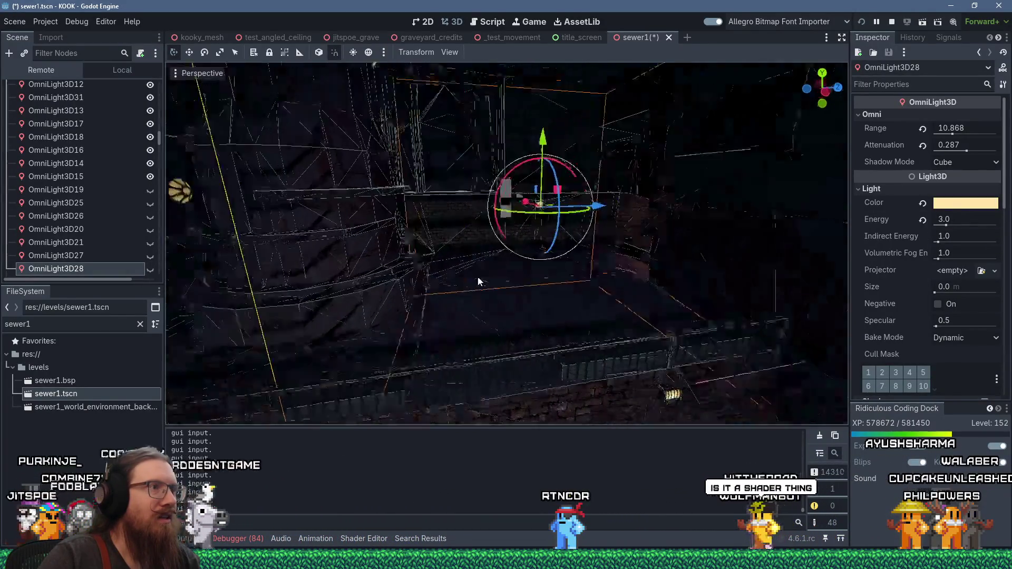
{"action": "mouse_move", "coordinate": [383, 311]}
{"action": "left_mouse_down"}
{"action": "mouse_move", "coordinate": [710, 252]}
{"action": "mouse_move", "coordinate": [747, 258]}
{"action": "left_mouse_up"}
{"action": "mouse_move", "coordinate": [505, 275]}
{"action": "left_mouse_down"}
{"action": "mouse_move", "coordinate": [482, 288]}
{"action": "mouse_move", "coordinate": [417, 289]}
{"action": "mouse_move", "coordinate": [446, 282]}
{"action": "left_mouse_up"}
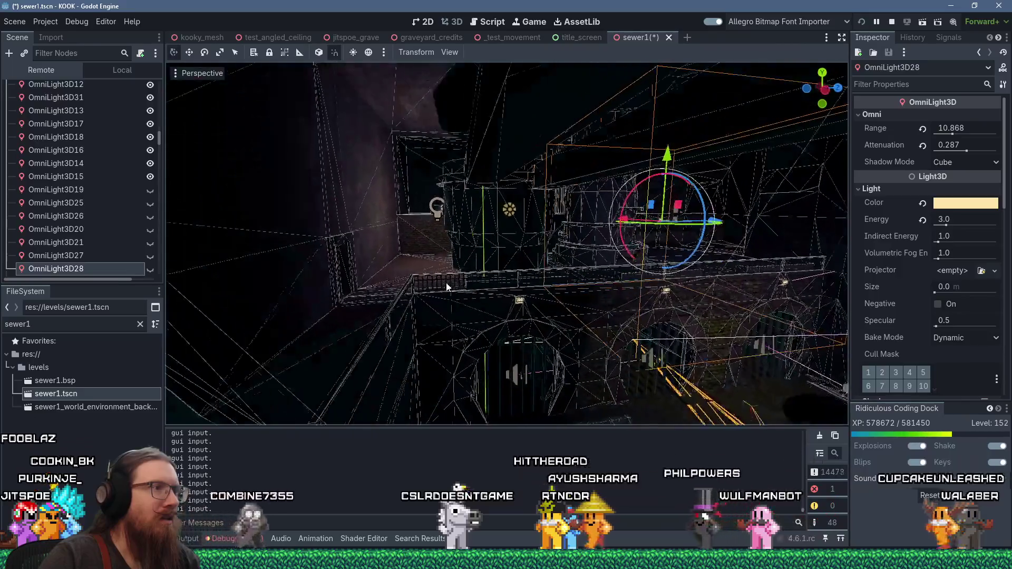
Step: Inspect OmniLight3D23 by the arch: 15.299 range, 1.3 energy
{"action": "left_click", "coordinate": [436, 216]}
{"action": "mouse_move", "coordinate": [435, 216]}
{"action": "left_mouse_down"}
{"action": "mouse_move", "coordinate": [433, 227]}
{"action": "mouse_move", "coordinate": [552, 246]}
{"action": "left_mouse_up"}
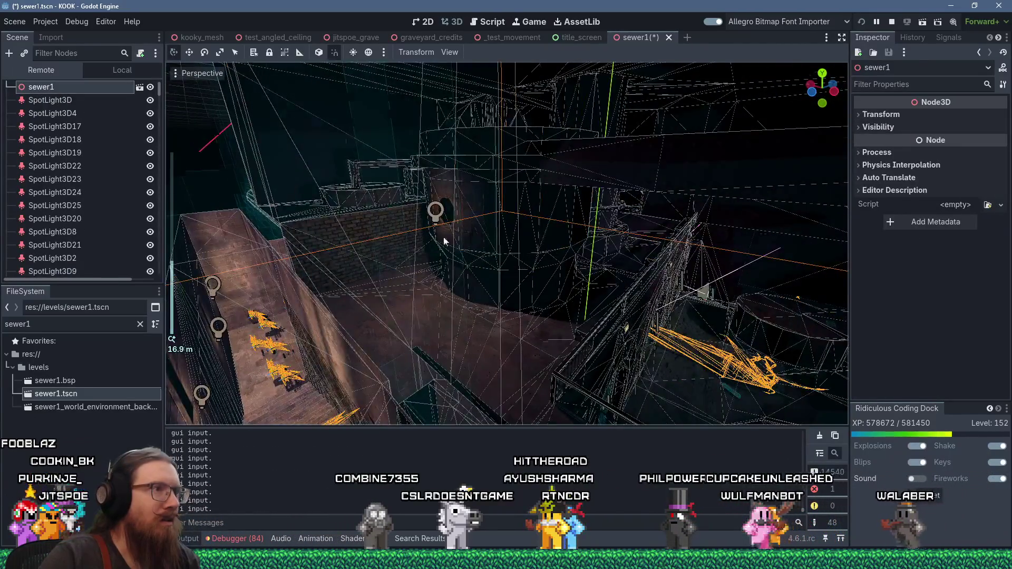
{"action": "left_click_drag", "start_coordinate": [444, 241], "coordinate": [418, 226]}
{"action": "scroll", "coordinate": [418, 225], "scroll_direction": "up", "scroll_amount": 2}
{"action": "left_click", "coordinate": [385, 215]}
{"action": "mouse_move", "coordinate": [169, 268]}
{"action": "left_mouse_down"}
{"action": "mouse_move", "coordinate": [498, 260]}
{"action": "mouse_move", "coordinate": [529, 296]}
{"action": "mouse_move", "coordinate": [488, 358]}
{"action": "mouse_move", "coordinate": [391, 273]}
{"action": "mouse_move", "coordinate": [287, 270]}
{"action": "mouse_move", "coordinate": [470, 276]}
{"action": "mouse_move", "coordinate": [448, 287]}
{"action": "mouse_move", "coordinate": [474, 292]}
{"action": "mouse_move", "coordinate": [727, 254]}
{"action": "mouse_move", "coordinate": [512, 269]}
{"action": "mouse_move", "coordinate": [529, 267]}
{"action": "mouse_move", "coordinate": [530, 248]}
{"action": "mouse_move", "coordinate": [623, 237]}
{"action": "mouse_move", "coordinate": [496, 278]}
{"action": "mouse_move", "coordinate": [539, 268]}
{"action": "mouse_move", "coordinate": [472, 315]}
{"action": "mouse_move", "coordinate": [580, 264]}
{"action": "mouse_move", "coordinate": [688, 230]}
{"action": "mouse_move", "coordinate": [629, 220]}
{"action": "left_mouse_up"}
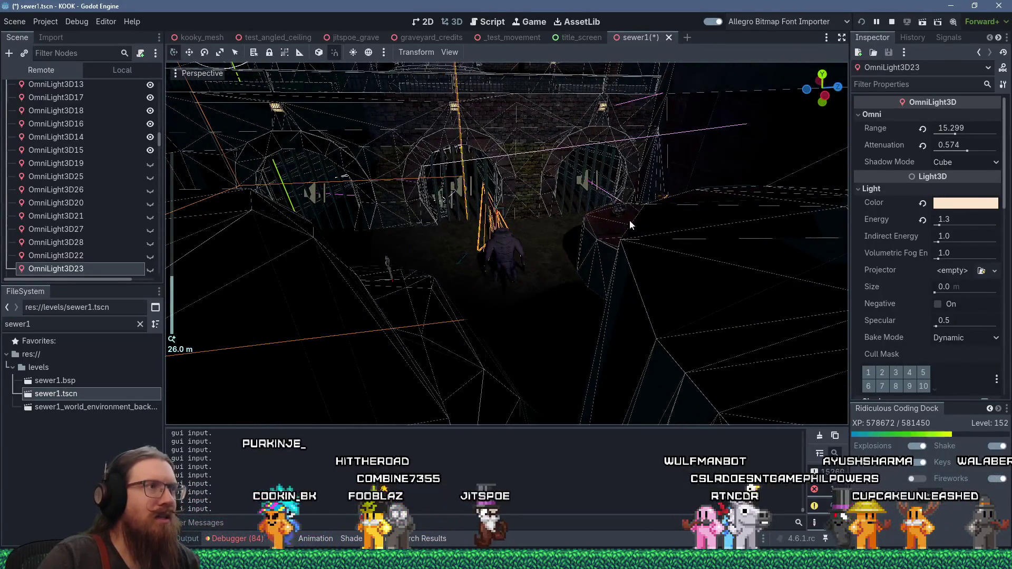
{"action": "scroll", "coordinate": [458, 103], "scroll_direction": "down", "scroll_amount": 10}
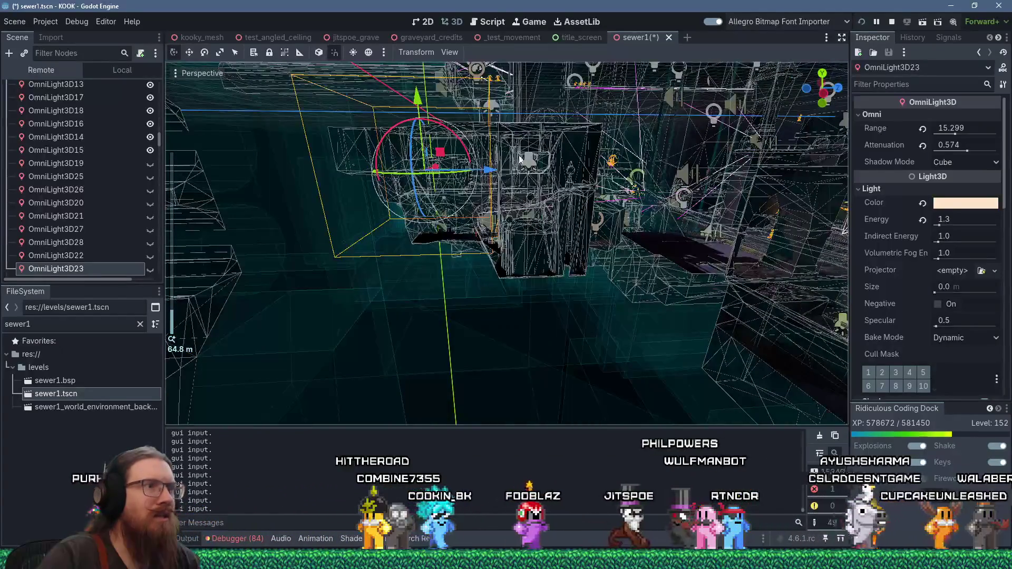
{"action": "scroll", "coordinate": [525, 167], "scroll_direction": "down", "scroll_amount": 4}
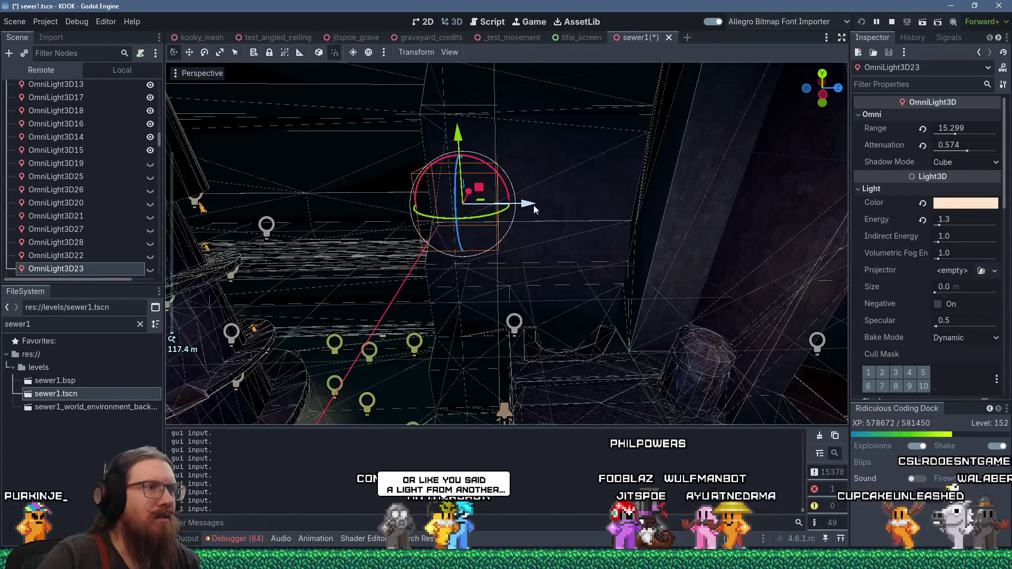
{"action": "mouse_move", "coordinate": [533, 205]}
{"action": "left_mouse_down"}
{"action": "mouse_move", "coordinate": [536, 162]}
{"action": "mouse_move", "coordinate": [555, 132]}
{"action": "mouse_move", "coordinate": [548, 169]}
{"action": "mouse_move", "coordinate": [522, 195]}
{"action": "left_mouse_up"}
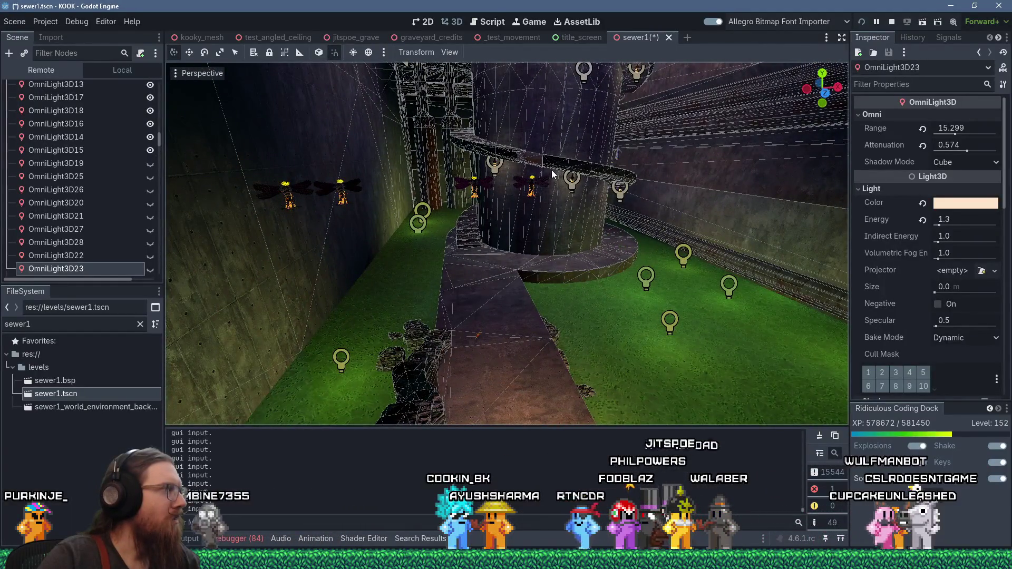
{"action": "mouse_move", "coordinate": [602, 181]}
{"action": "left_mouse_down"}
{"action": "mouse_move", "coordinate": [751, 336]}
{"action": "mouse_move", "coordinate": [769, 241]}
{"action": "mouse_move", "coordinate": [654, 270]}
{"action": "mouse_move", "coordinate": [575, 270]}
{"action": "mouse_move", "coordinate": [560, 203]}
{"action": "mouse_move", "coordinate": [495, 255]}
{"action": "mouse_move", "coordinate": [470, 294]}
{"action": "mouse_move", "coordinate": [530, 188]}
{"action": "mouse_move", "coordinate": [560, 161]}
{"action": "mouse_move", "coordinate": [433, 274]}
{"action": "mouse_move", "coordinate": [586, 220]}
{"action": "mouse_move", "coordinate": [577, 185]}
{"action": "mouse_move", "coordinate": [514, 223]}
{"action": "mouse_move", "coordinate": [499, 214]}
{"action": "mouse_move", "coordinate": [516, 245]}
{"action": "mouse_move", "coordinate": [513, 230]}
{"action": "mouse_move", "coordinate": [615, 276]}
{"action": "mouse_move", "coordinate": [514, 280]}
{"action": "left_mouse_up"}
{"action": "scroll", "coordinate": [507, 229], "scroll_direction": "up", "scroll_amount": 2}
{"action": "scroll", "coordinate": [473, 285], "scroll_direction": "down", "scroll_amount": 10}
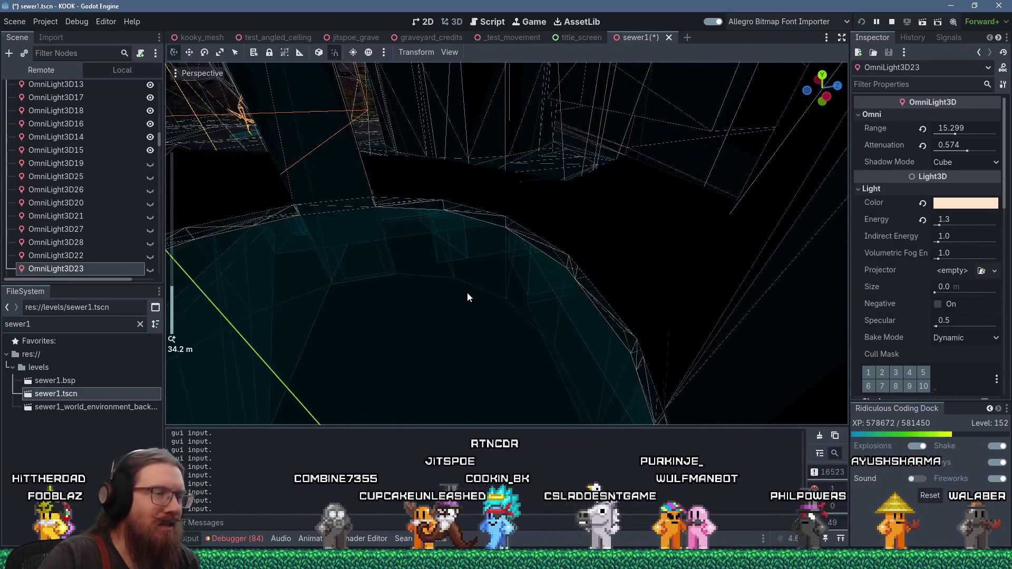
{"action": "mouse_move", "coordinate": [467, 292]}
{"action": "left_mouse_down"}
{"action": "mouse_move", "coordinate": [454, 331]}
{"action": "mouse_move", "coordinate": [465, 343]}
{"action": "mouse_move", "coordinate": [460, 356]}
{"action": "mouse_move", "coordinate": [437, 355]}
{"action": "mouse_move", "coordinate": [429, 337]}
{"action": "mouse_move", "coordinate": [477, 289]}
{"action": "mouse_move", "coordinate": [468, 343]}
{"action": "mouse_move", "coordinate": [647, 293]}
{"action": "mouse_move", "coordinate": [602, 243]}
{"action": "mouse_move", "coordinate": [499, 269]}
{"action": "mouse_move", "coordinate": [471, 300]}
{"action": "mouse_move", "coordinate": [438, 276]}
{"action": "left_mouse_up"}
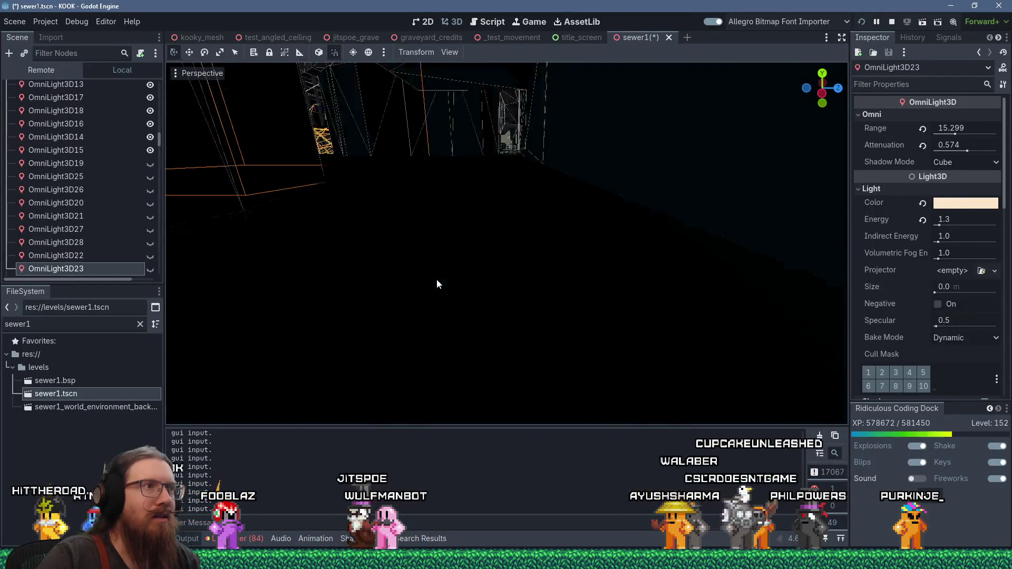
{"action": "mouse_move", "coordinate": [522, 314]}
{"action": "left_mouse_down"}
{"action": "mouse_move", "coordinate": [497, 315]}
{"action": "mouse_move", "coordinate": [580, 290]}
{"action": "mouse_move", "coordinate": [460, 262]}
{"action": "mouse_move", "coordinate": [476, 255]}
{"action": "mouse_move", "coordinate": [465, 229]}
{"action": "mouse_move", "coordinate": [412, 277]}
{"action": "mouse_move", "coordinate": [416, 265]}
{"action": "left_mouse_up"}
{"action": "scroll", "coordinate": [586, 291], "scroll_direction": "down", "scroll_amount": 5}
{"action": "scroll", "coordinate": [586, 294], "scroll_direction": "up", "scroll_amount": 5}
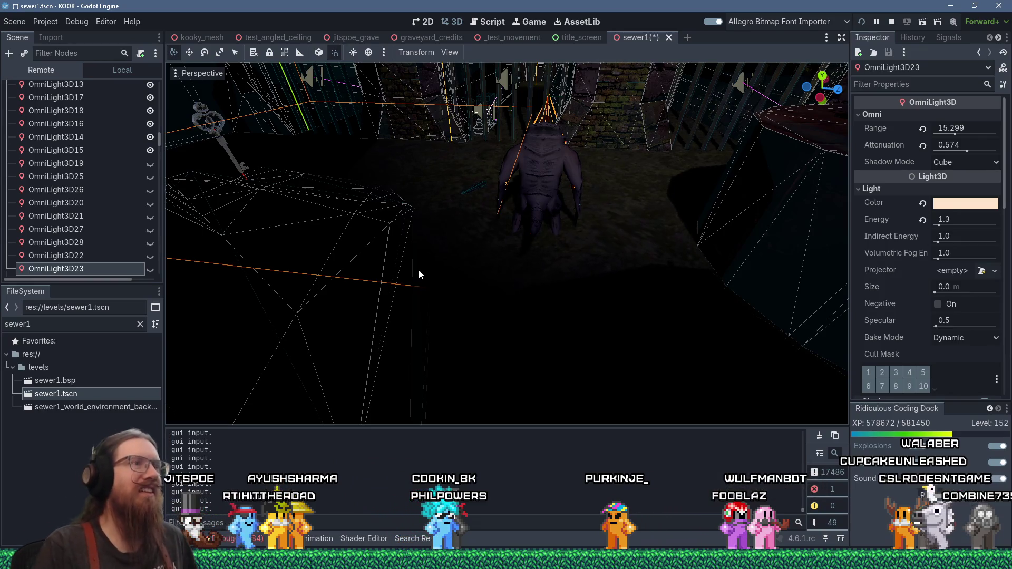
{"action": "scroll", "coordinate": [419, 270], "scroll_direction": "down", "scroll_amount": 5}
{"action": "mouse_move", "coordinate": [419, 269]}
{"action": "left_mouse_down"}
{"action": "mouse_move", "coordinate": [502, 223]}
{"action": "mouse_move", "coordinate": [536, 220]}
{"action": "mouse_move", "coordinate": [426, 290]}
{"action": "left_mouse_up"}
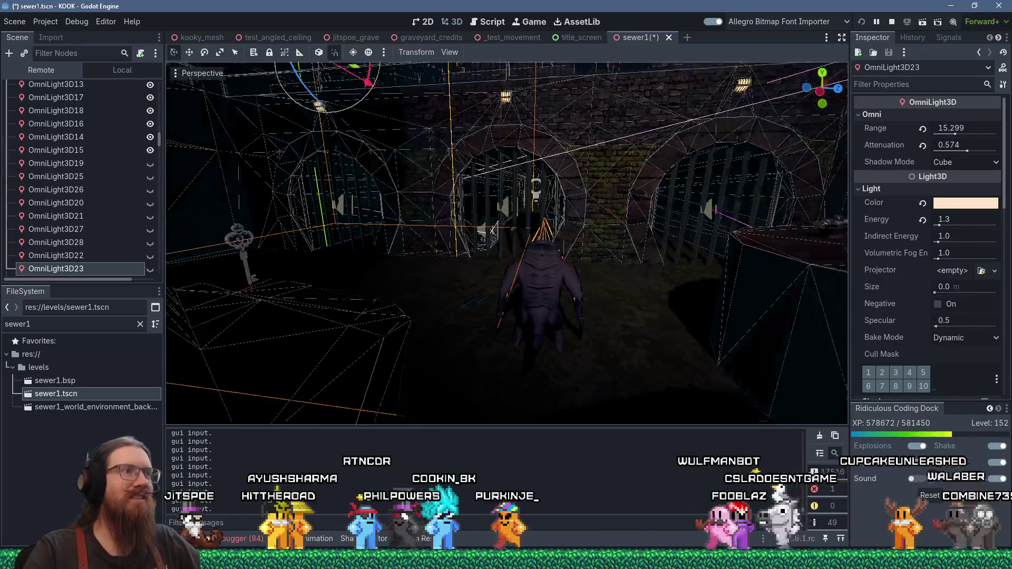
{"action": "scroll", "coordinate": [501, 224], "scroll_direction": "up", "scroll_amount": 6}
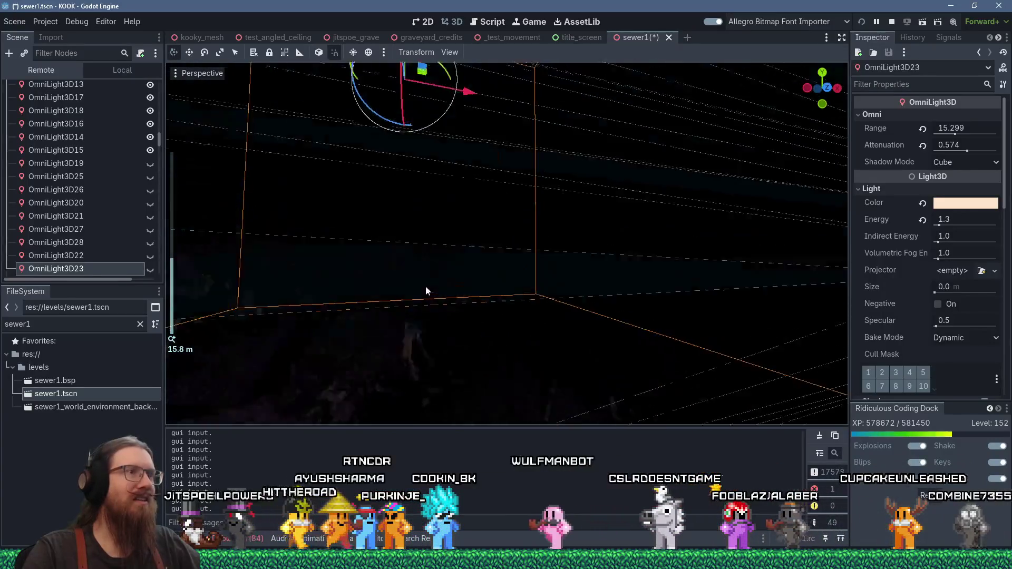
{"action": "scroll", "coordinate": [514, 274], "scroll_direction": "up", "scroll_amount": 5}
{"action": "mouse_move", "coordinate": [514, 274]}
{"action": "left_mouse_down"}
{"action": "mouse_move", "coordinate": [531, 264]}
{"action": "mouse_move", "coordinate": [502, 210]}
{"action": "mouse_move", "coordinate": [520, 270]}
{"action": "mouse_move", "coordinate": [626, 348]}
{"action": "mouse_move", "coordinate": [610, 318]}
{"action": "mouse_move", "coordinate": [647, 286]}
{"action": "mouse_move", "coordinate": [725, 284]}
{"action": "mouse_move", "coordinate": [585, 290]}
{"action": "mouse_move", "coordinate": [659, 324]}
{"action": "mouse_move", "coordinate": [648, 70]}
{"action": "left_mouse_up"}
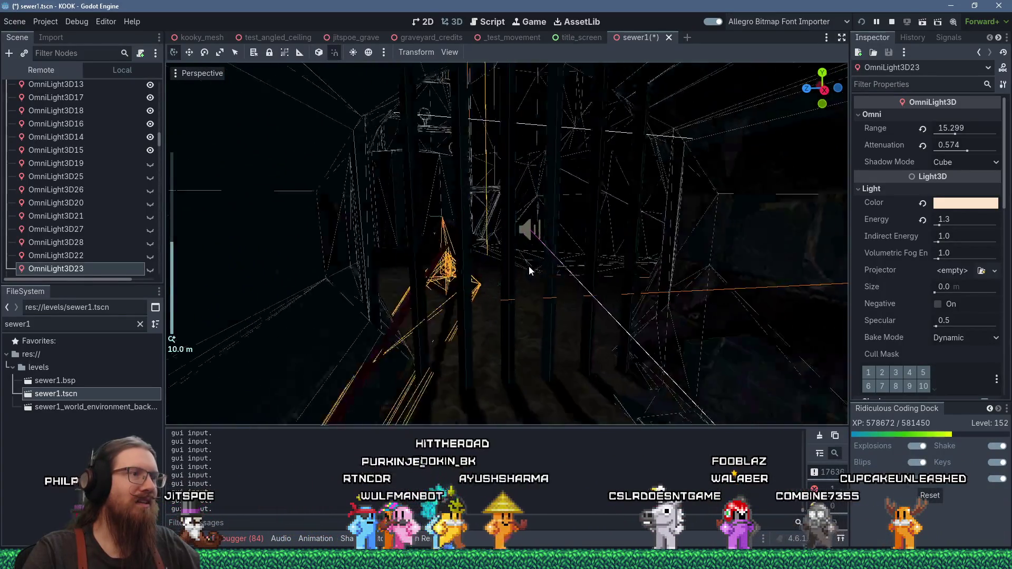
{"action": "scroll", "coordinate": [611, 318], "scroll_direction": "up", "scroll_amount": 3}
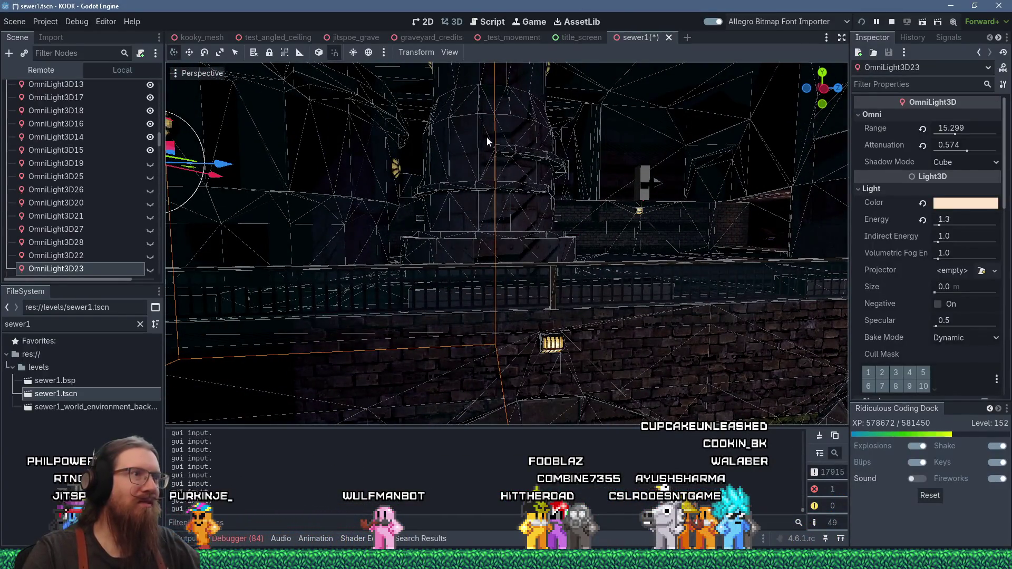
{"action": "left_click_drag", "start_coordinate": [517, 242], "coordinate": [516, 348]}
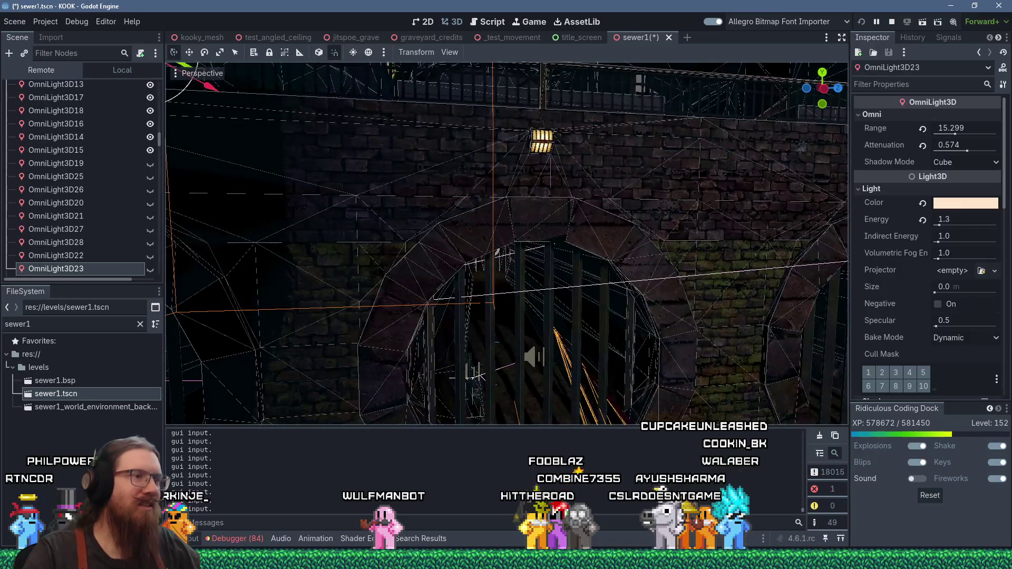
{"action": "mouse_move", "coordinate": [640, 350]}
{"action": "left_mouse_down"}
{"action": "mouse_move", "coordinate": [578, 261]}
{"action": "mouse_move", "coordinate": [482, 306]}
{"action": "mouse_move", "coordinate": [464, 327]}
{"action": "mouse_move", "coordinate": [513, 306]}
{"action": "left_mouse_up"}
{"action": "scroll", "coordinate": [514, 305], "scroll_direction": "down", "scroll_amount": 3}
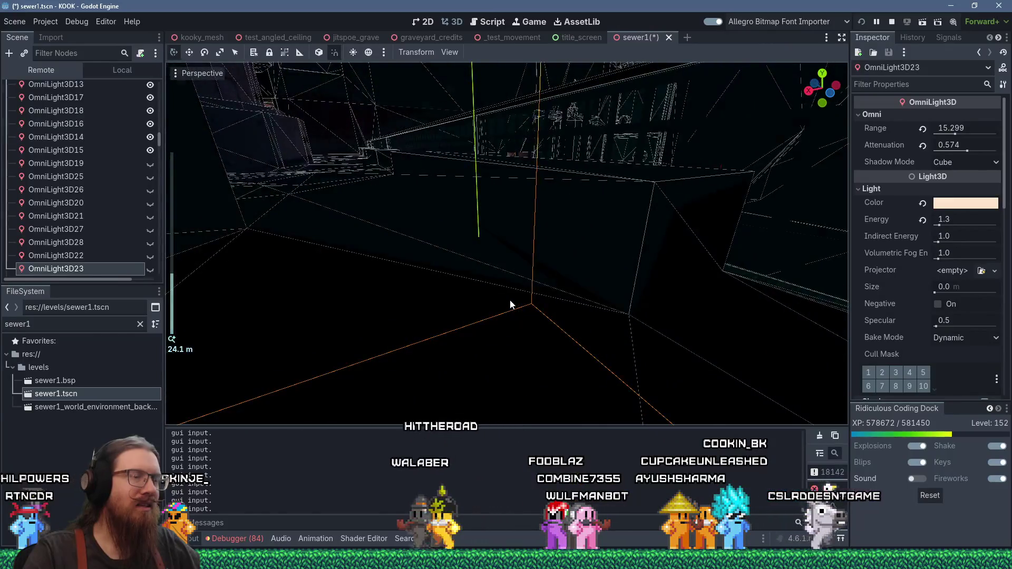
{"action": "scroll", "coordinate": [510, 300], "scroll_direction": "up", "scroll_amount": 3}
{"action": "mouse_move", "coordinate": [490, 338]}
{"action": "left_mouse_down"}
{"action": "mouse_move", "coordinate": [460, 387]}
{"action": "mouse_move", "coordinate": [346, 378]}
{"action": "mouse_move", "coordinate": [333, 329]}
{"action": "mouse_move", "coordinate": [399, 333]}
{"action": "left_mouse_up"}
{"action": "scroll", "coordinate": [399, 333], "scroll_direction": "up", "scroll_amount": 2}
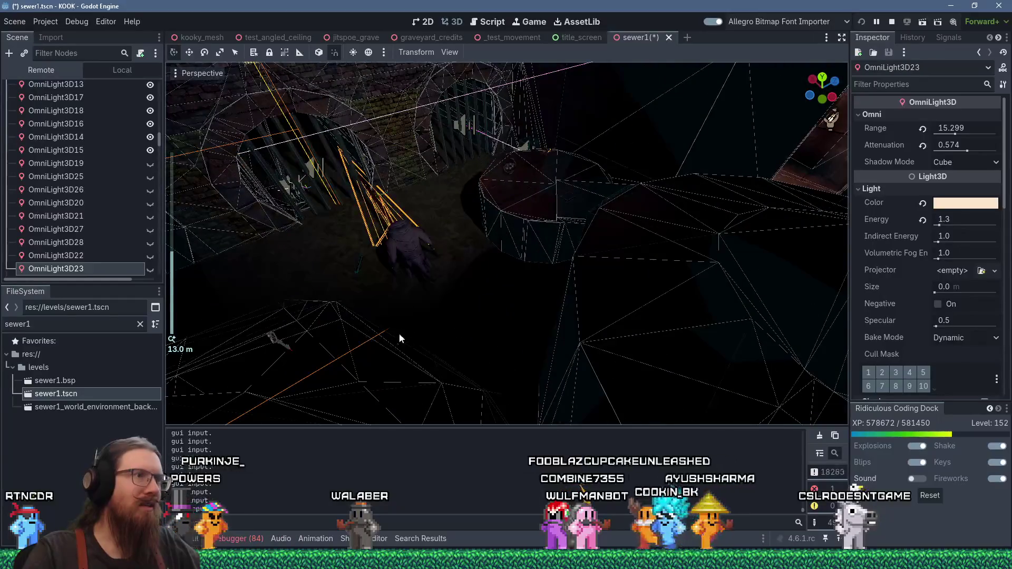
{"action": "mouse_move", "coordinate": [467, 336]}
{"action": "left_mouse_down"}
{"action": "mouse_move", "coordinate": [584, 339]}
{"action": "mouse_move", "coordinate": [475, 317]}
{"action": "mouse_move", "coordinate": [576, 260]}
{"action": "left_mouse_up"}
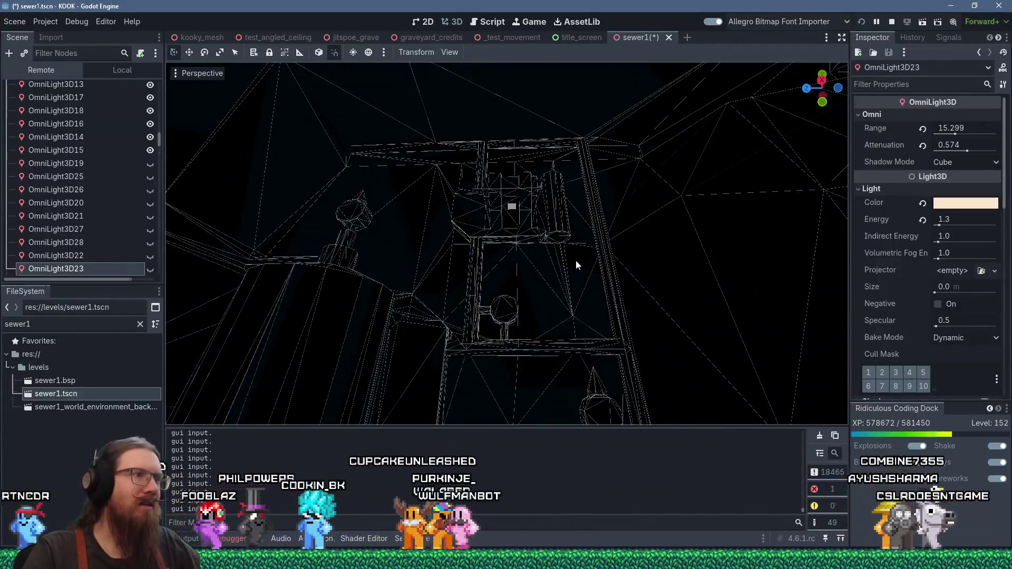
{"action": "left_click", "coordinate": [512, 207]}
Step: Select the lamp's spotlight OmniLight3D4 near OrbLight5 and focus the view on it
{"action": "scroll", "coordinate": [597, 287], "scroll_direction": "up", "scroll_amount": 3}
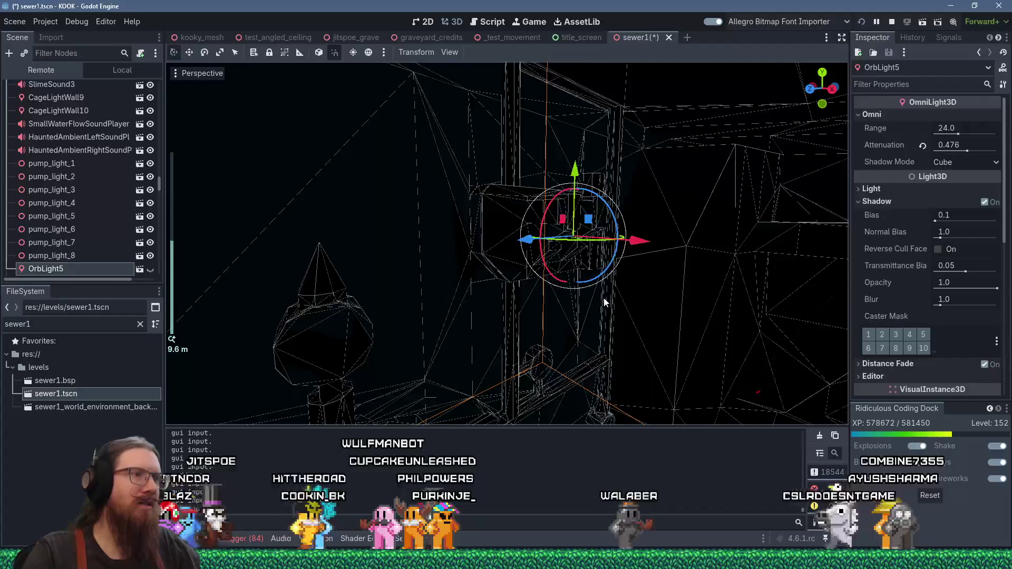
{"action": "mouse_move", "coordinate": [576, 298]}
{"action": "left_mouse_down"}
{"action": "mouse_move", "coordinate": [518, 290]}
{"action": "mouse_move", "coordinate": [528, 197]}
{"action": "left_mouse_up"}
{"action": "scroll", "coordinate": [528, 197], "scroll_direction": "up", "scroll_amount": 2}
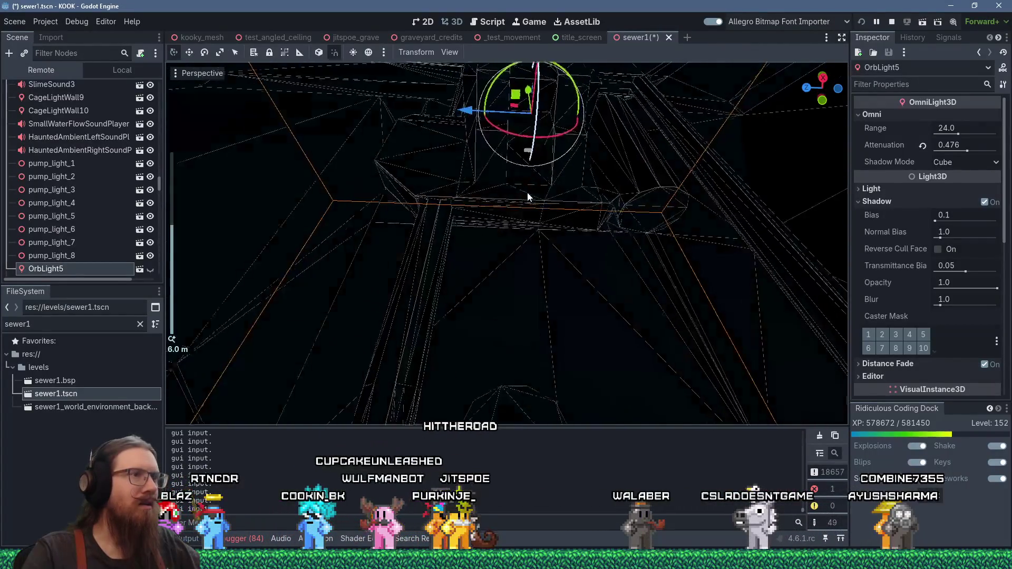
{"action": "scroll", "coordinate": [530, 216], "scroll_direction": "up", "scroll_amount": 4}
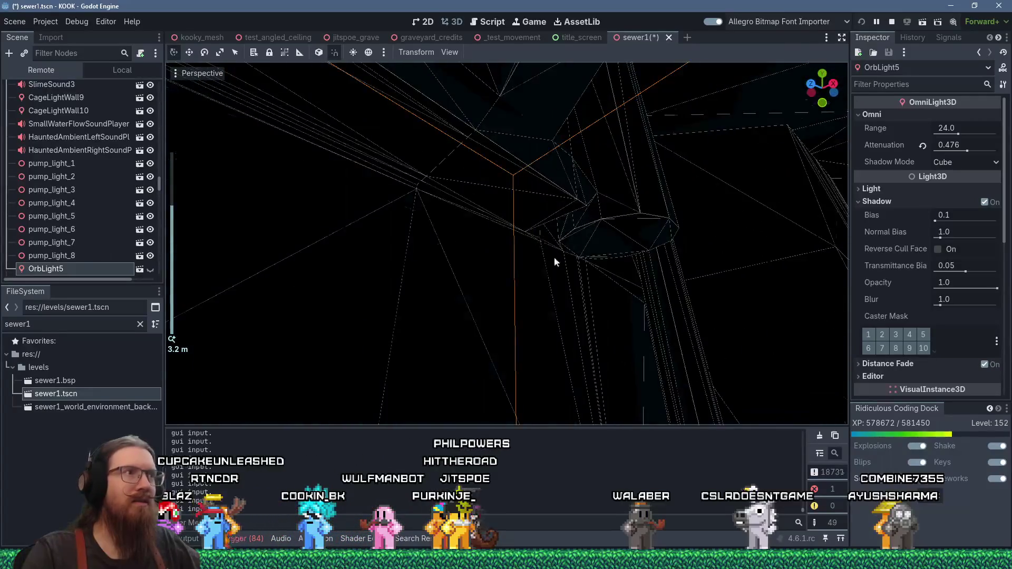
{"action": "scroll", "coordinate": [592, 288], "scroll_direction": "down", "scroll_amount": 2}
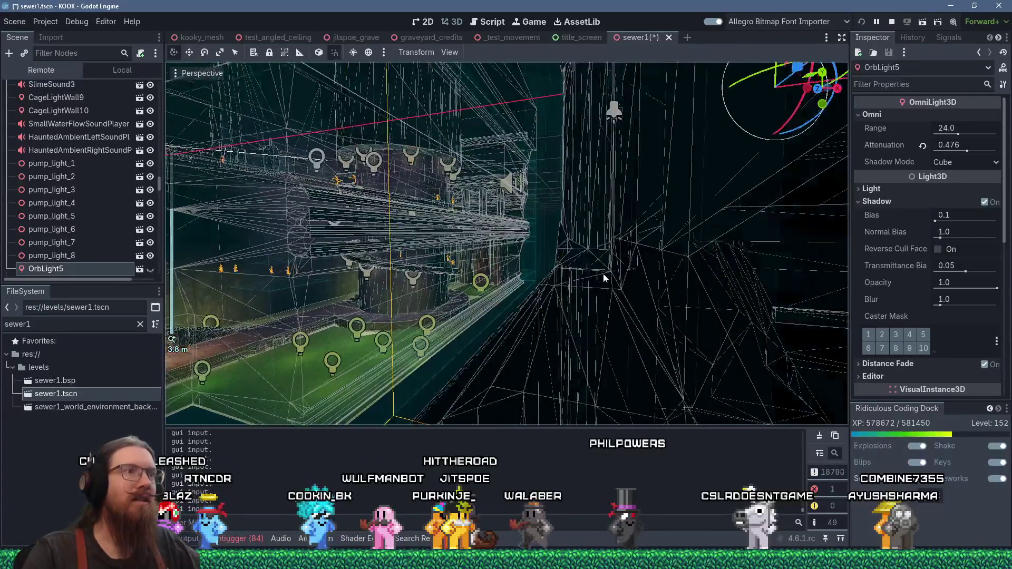
{"action": "left_click", "coordinate": [611, 112]}
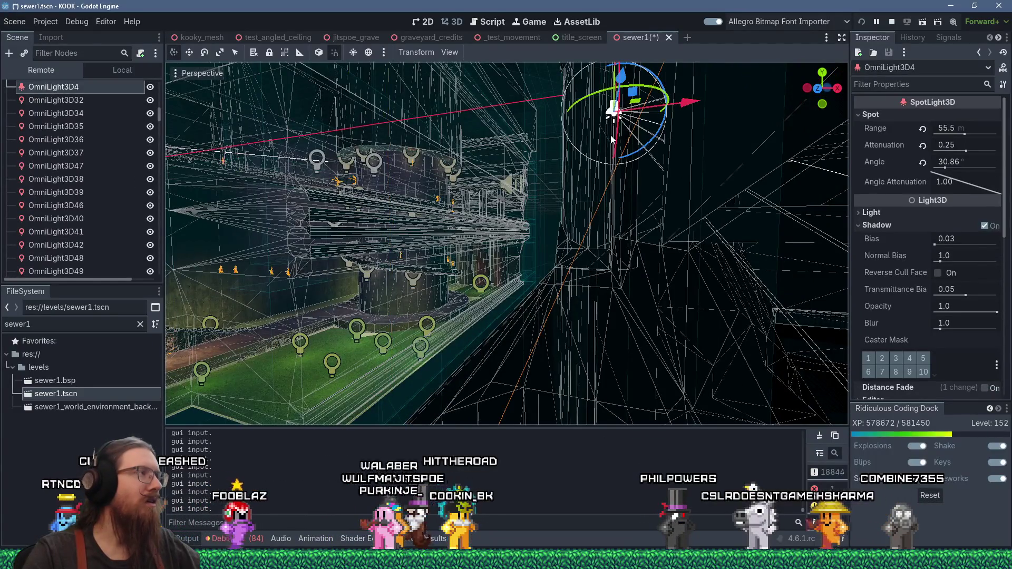
{"action": "key", "text": "f"}
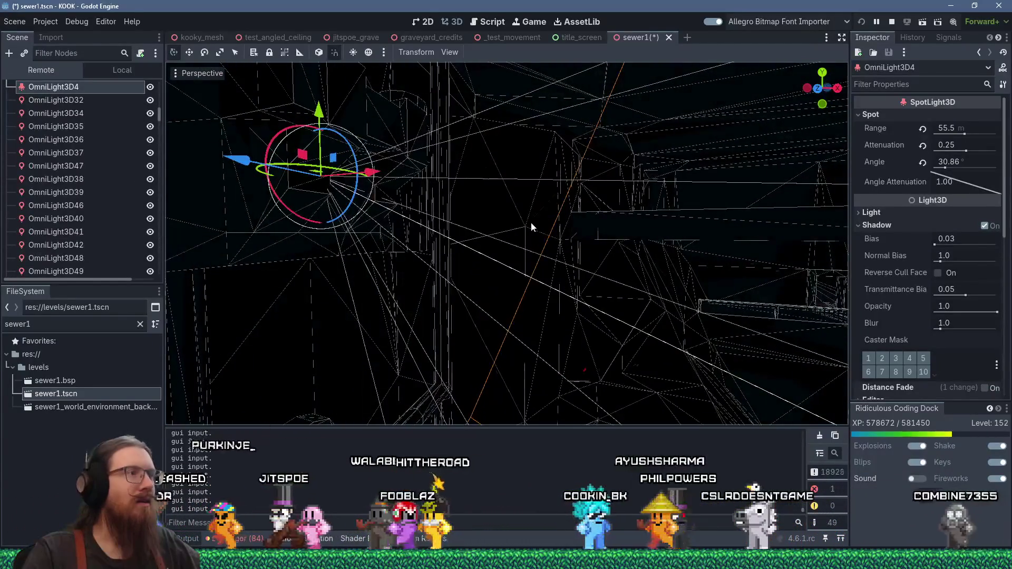
Step: Raise the spotlight's shadow Normal Bias from 1.0 to 2.429
{"action": "left_click_drag", "start_coordinate": [530, 227], "coordinate": [455, 203]}
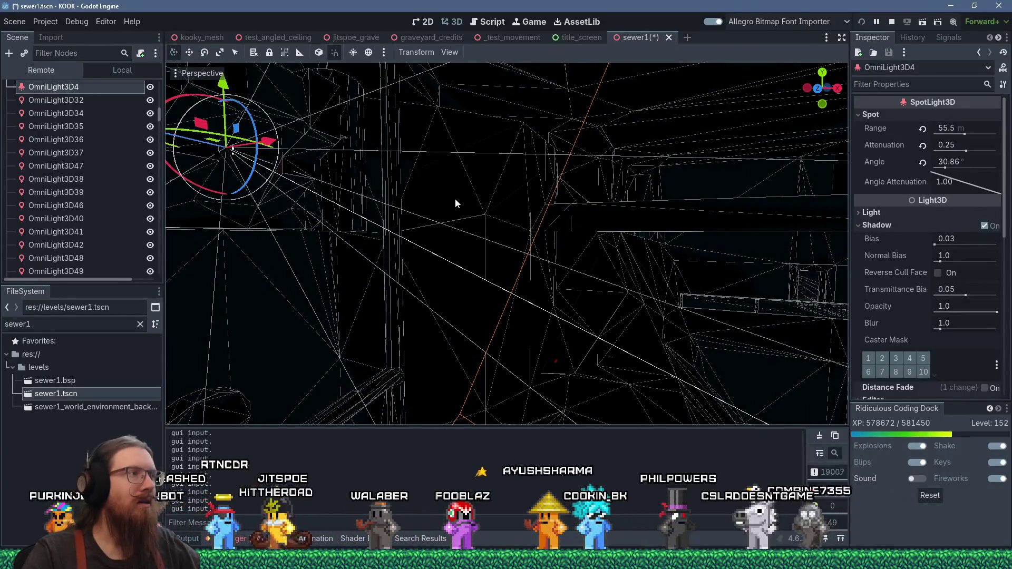
{"action": "scroll", "coordinate": [456, 203], "scroll_direction": "down", "scroll_amount": 5}
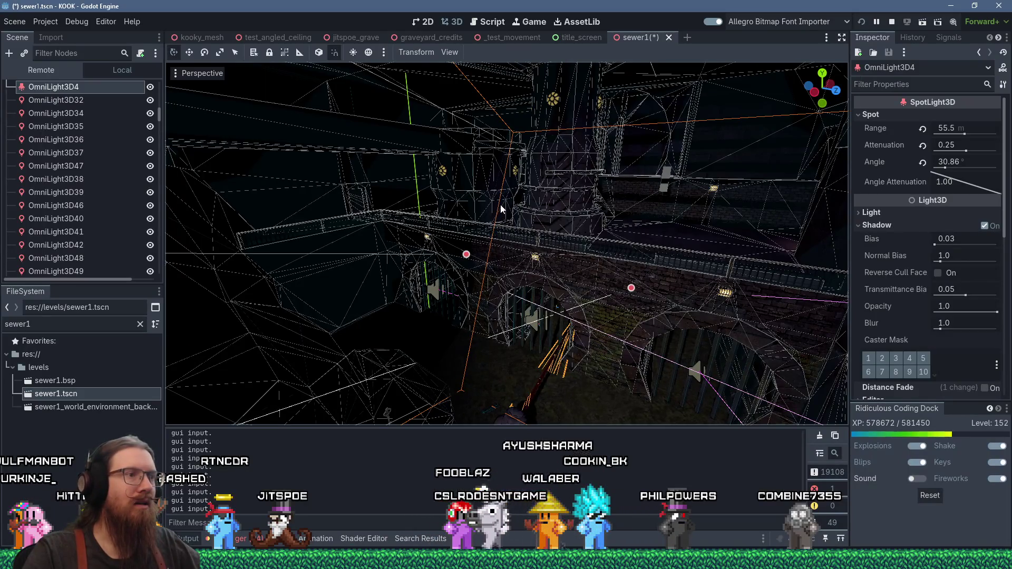
{"action": "scroll", "coordinate": [509, 203], "scroll_direction": "down", "scroll_amount": 5}
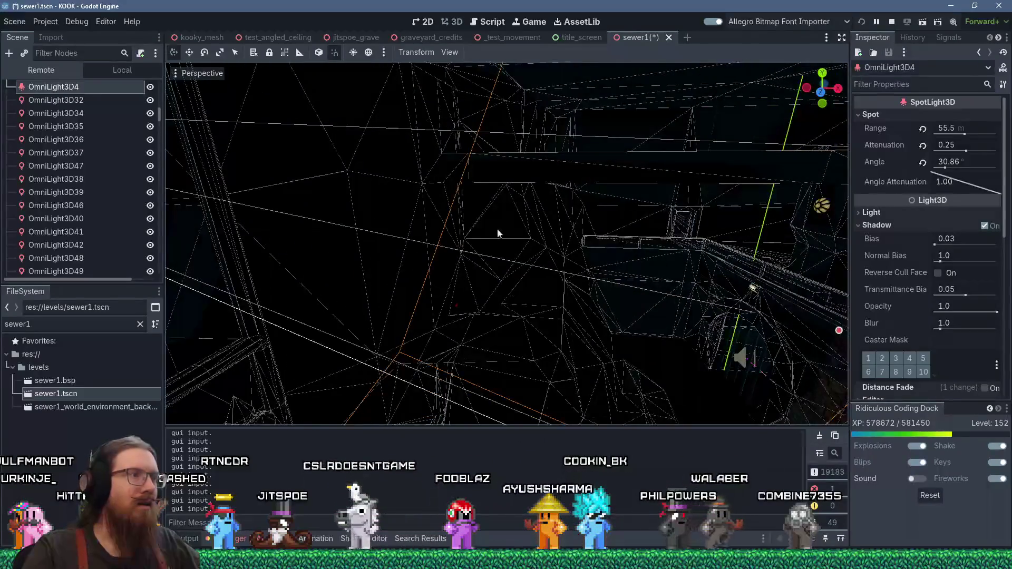
{"action": "scroll", "coordinate": [640, 261], "scroll_direction": "up", "scroll_amount": 3}
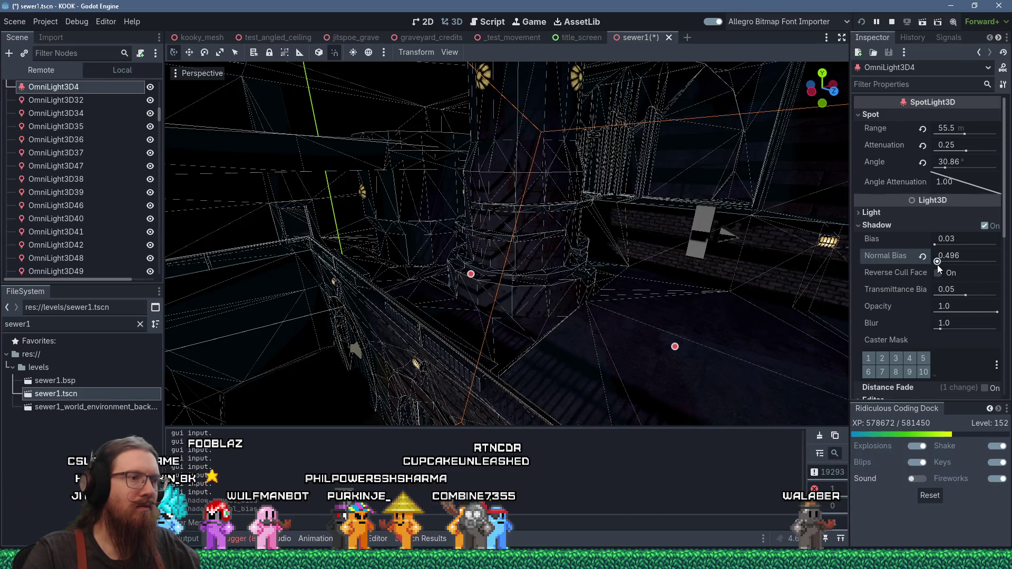
{"action": "left_click_drag", "start_coordinate": [941, 264], "coordinate": [941, 268]}
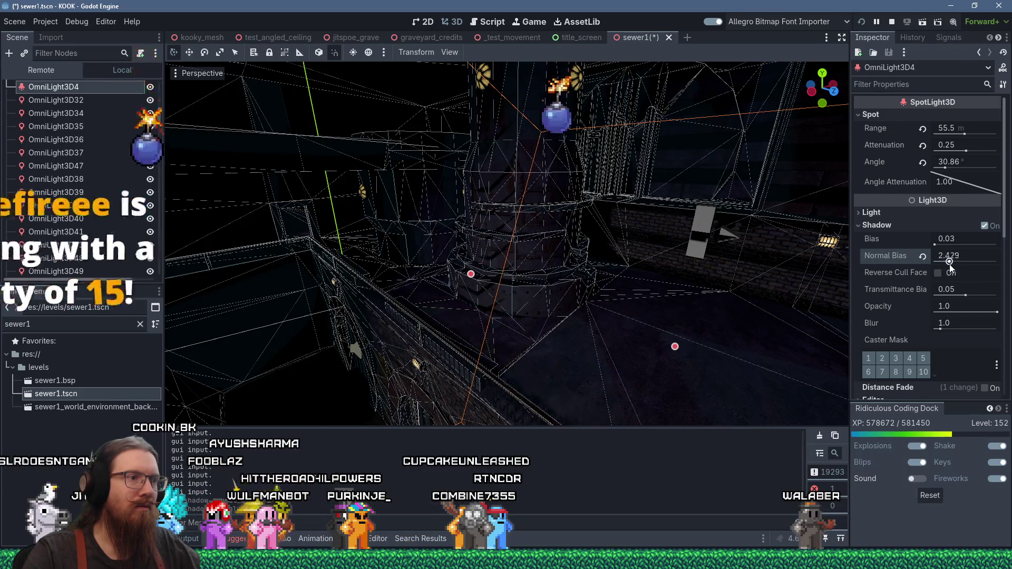
Step: Revert the spotlight's Normal Bias to 1.0 and try a shadow Bias of 0.1
{"action": "left_click", "coordinate": [923, 257]}
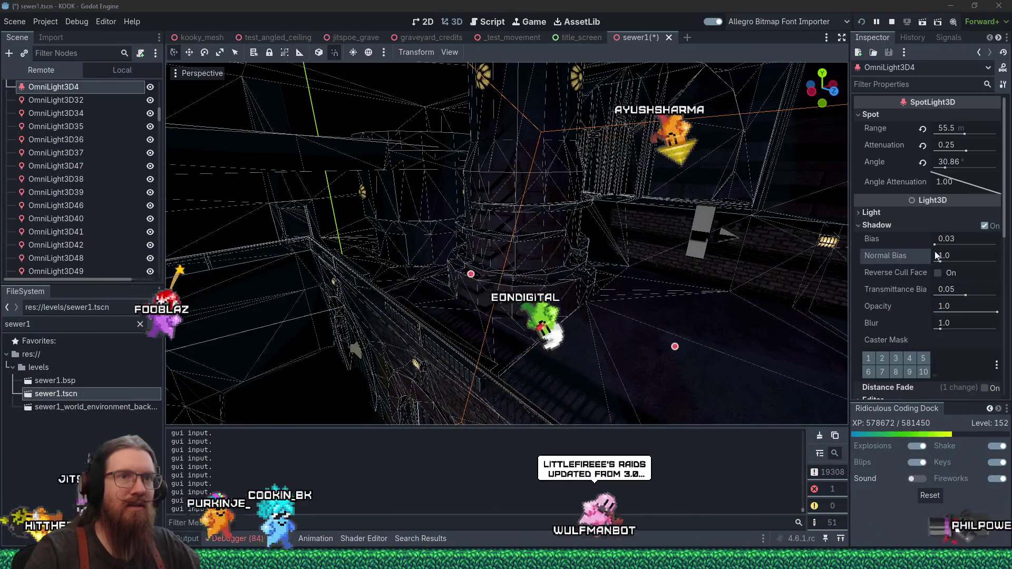
{"action": "left_click_drag", "start_coordinate": [935, 245], "coordinate": [936, 246]}
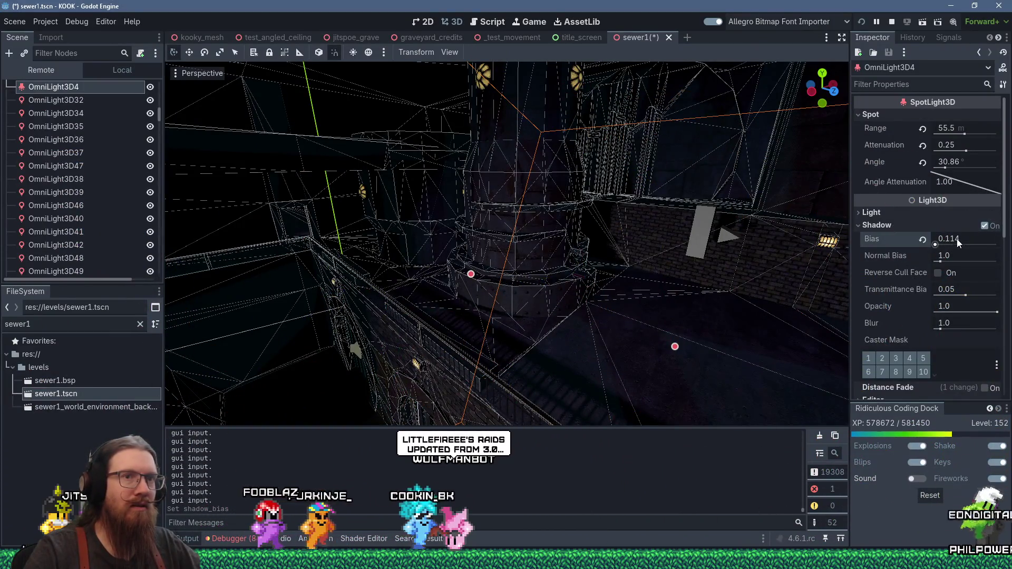
{"action": "scroll", "coordinate": [574, 288], "scroll_direction": "up", "scroll_amount": 5}
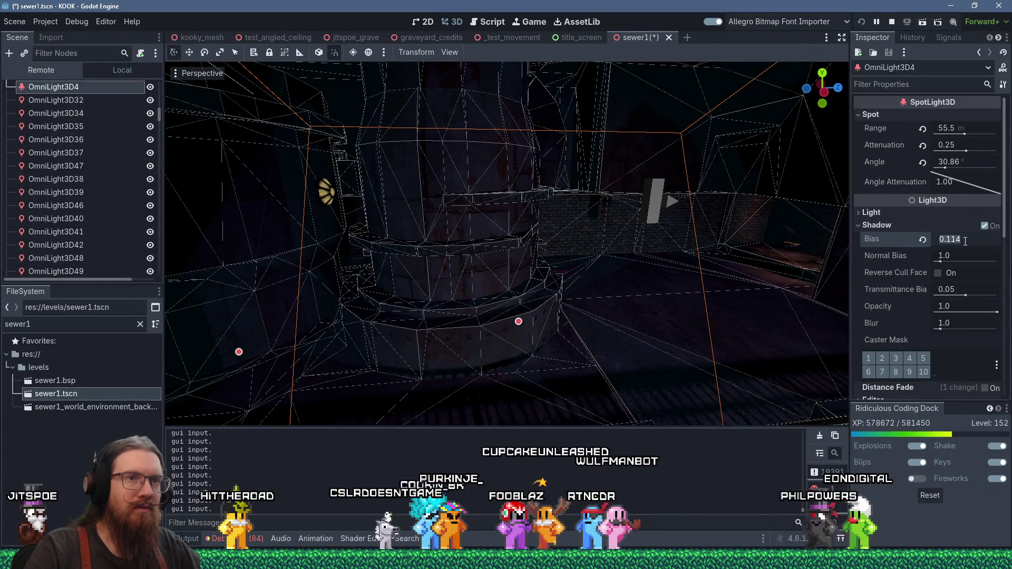
{"action": "type", "text": "0.1"}
{"action": "key", "text": "Return"}
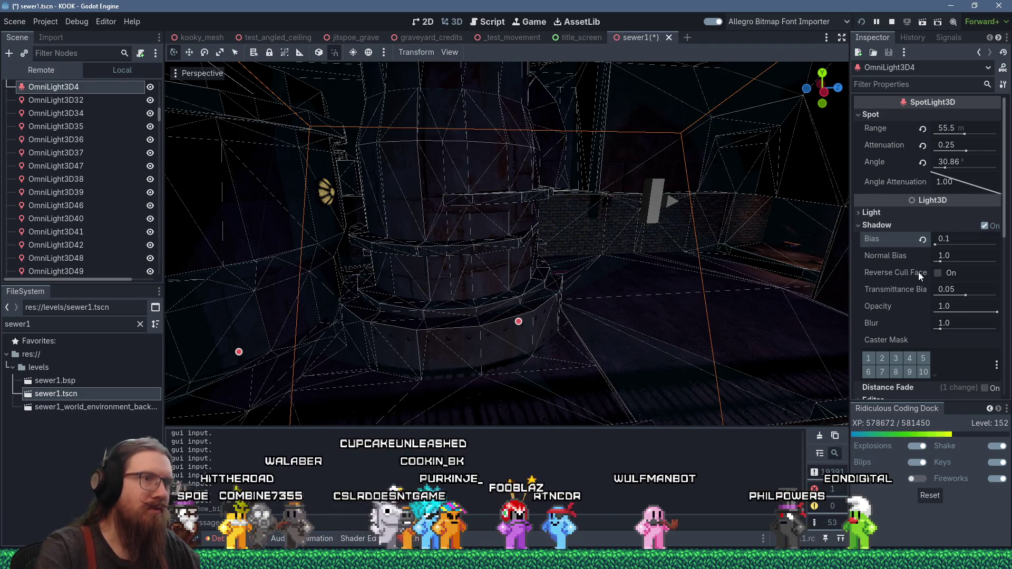
Step: Try shadow Bias values of 0.01 and then 0.05, checking the pillar's shadows
{"action": "left_click", "coordinate": [963, 234]}
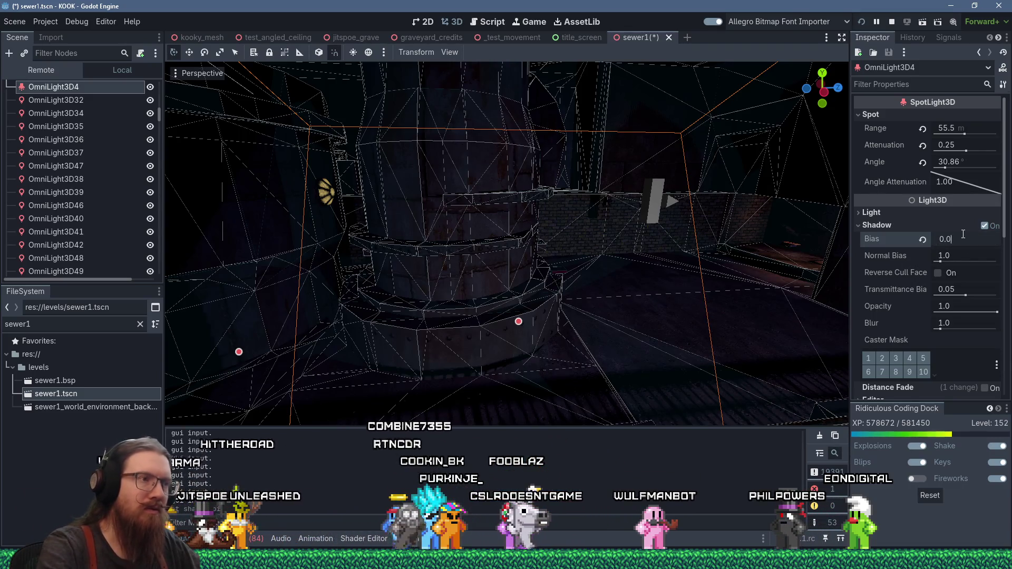
{"action": "type", "text": "1"}
{"action": "key", "text": "Return"}
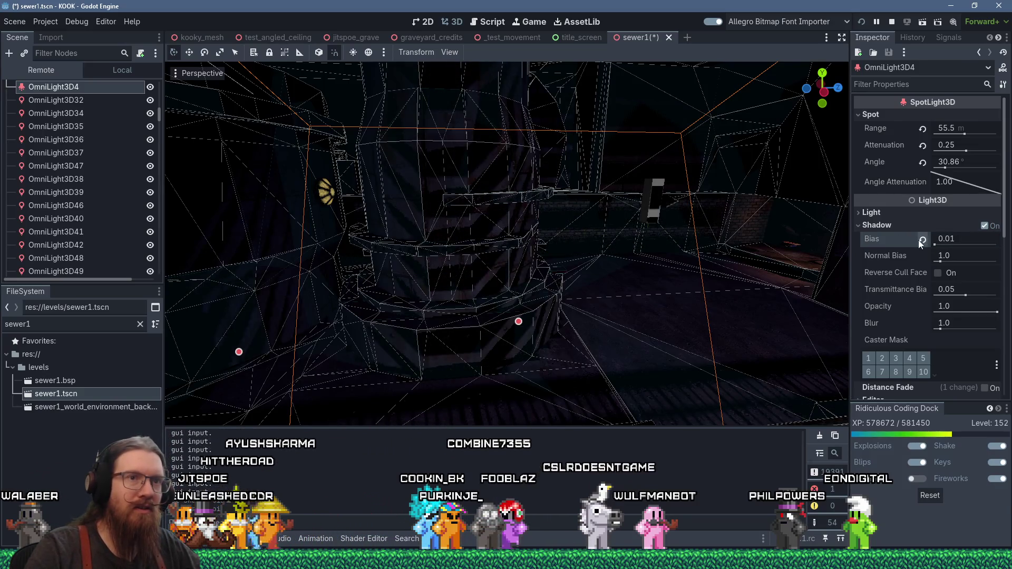
{"action": "left_click", "coordinate": [953, 239]}
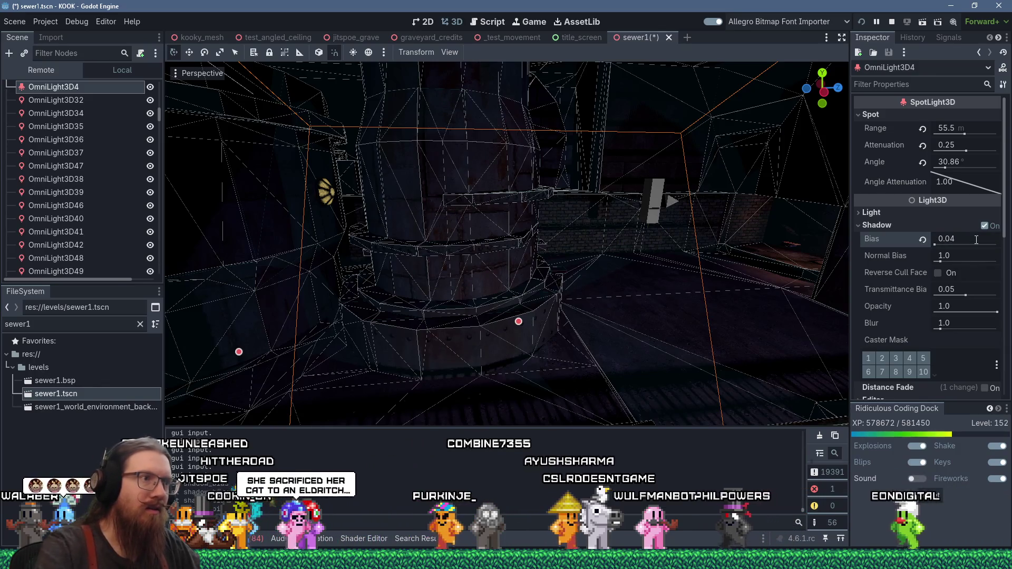
{"action": "mouse_move", "coordinate": [661, 287]}
{"action": "left_mouse_down"}
{"action": "mouse_move", "coordinate": [580, 290]}
{"action": "mouse_move", "coordinate": [634, 236]}
{"action": "left_mouse_up"}
{"action": "left_click", "coordinate": [953, 240]}
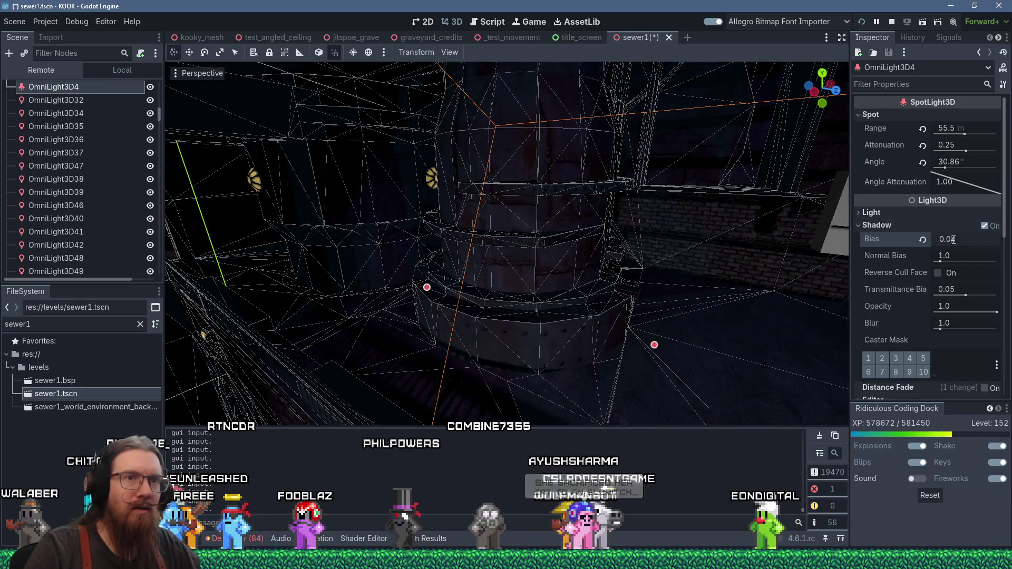
{"action": "key", "text": "BackSpace"}
{"action": "type", "text": "5"}
{"action": "key", "text": "Return"}
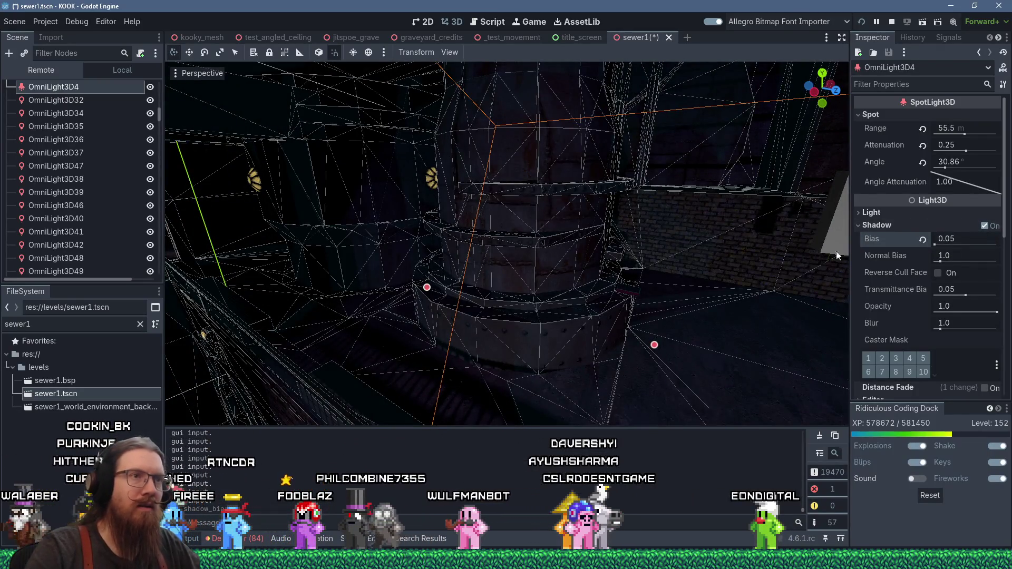
Step: Settle the spotlight's shadow Bias at 0.065 and inspect the arches
{"action": "scroll", "coordinate": [669, 261], "scroll_direction": "up", "scroll_amount": 3}
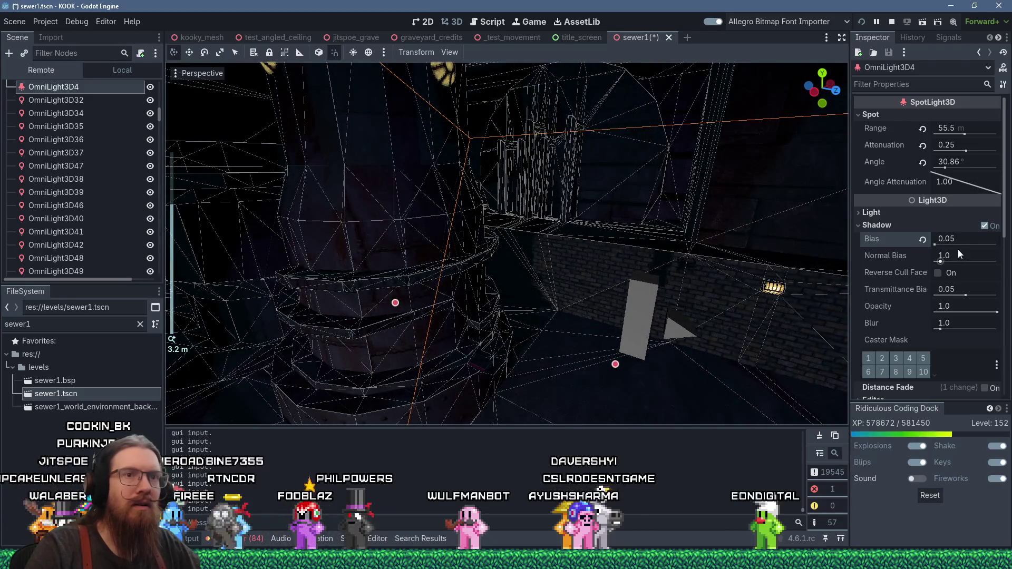
{"action": "left_click", "coordinate": [955, 239]}
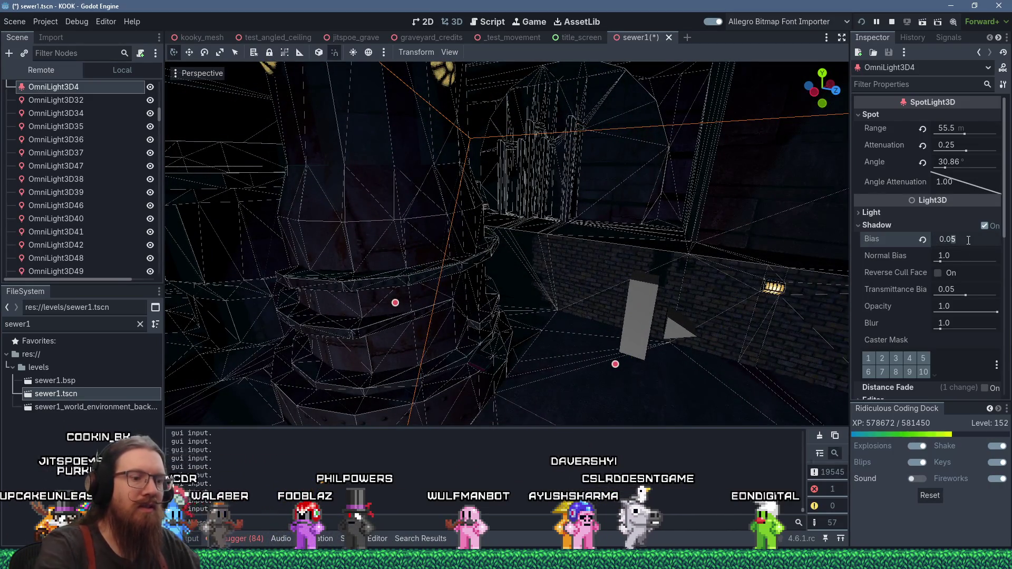
{"action": "type", "text": "0.06"}
{"action": "scroll", "coordinate": [608, 314], "scroll_direction": "down", "scroll_amount": 5}
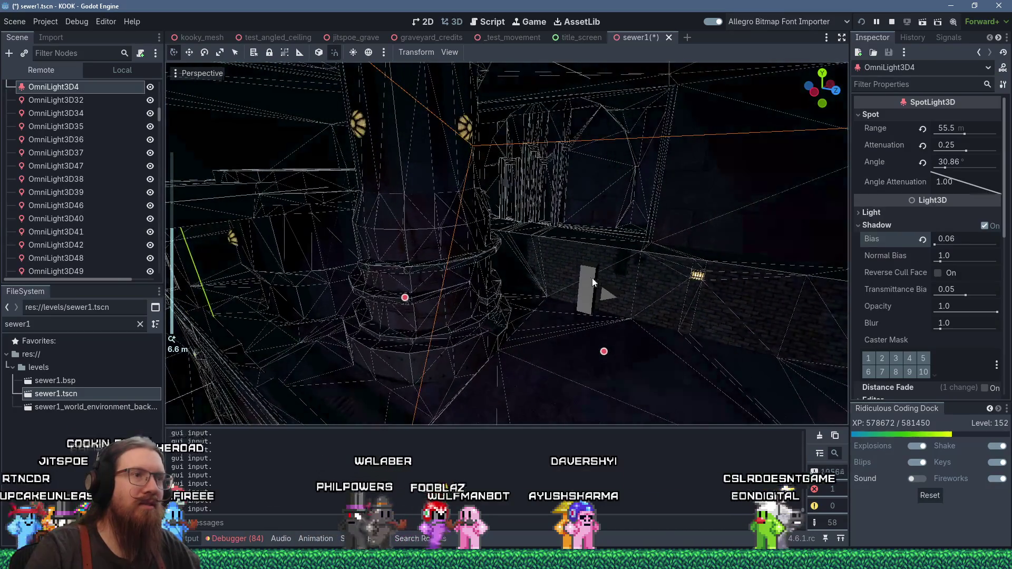
{"action": "scroll", "coordinate": [606, 197], "scroll_direction": "up", "scroll_amount": 5}
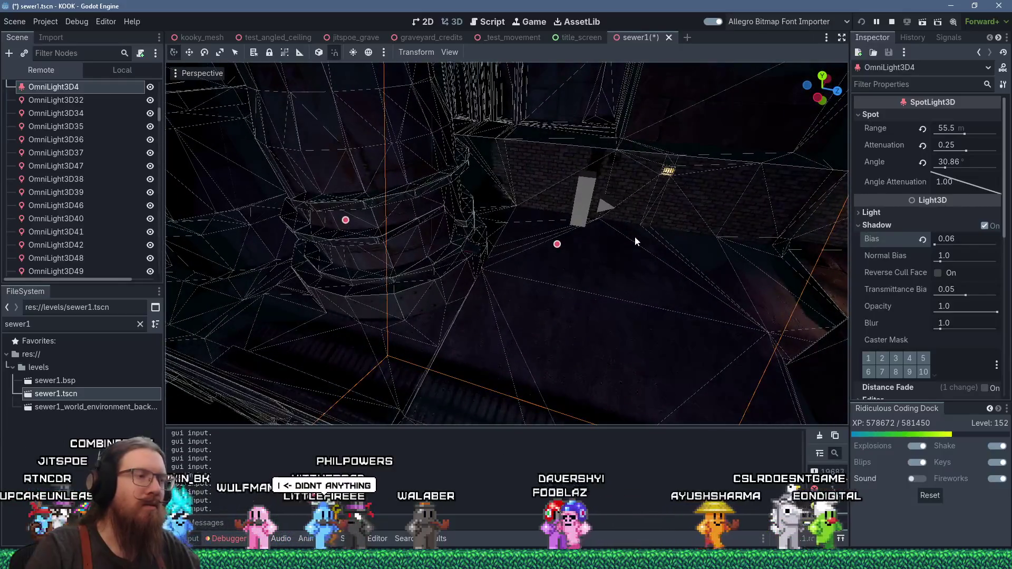
{"action": "scroll", "coordinate": [606, 234], "scroll_direction": "down", "scroll_amount": 5}
{"action": "left_click", "coordinate": [968, 241]}
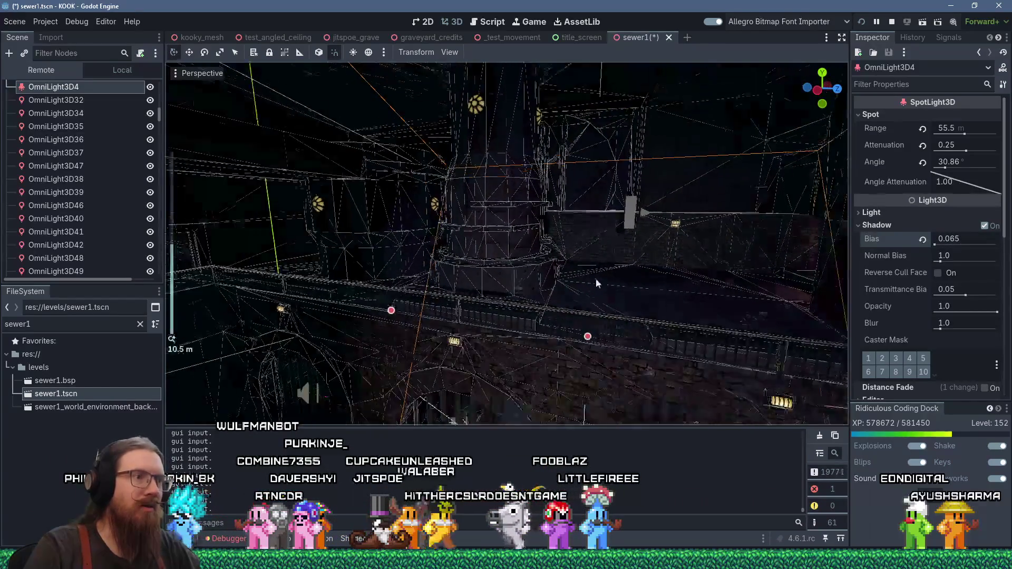
{"action": "scroll", "coordinate": [588, 187], "scroll_direction": "down", "scroll_amount": 3}
{"action": "left_click_drag", "start_coordinate": [620, 153], "coordinate": [637, 196]}
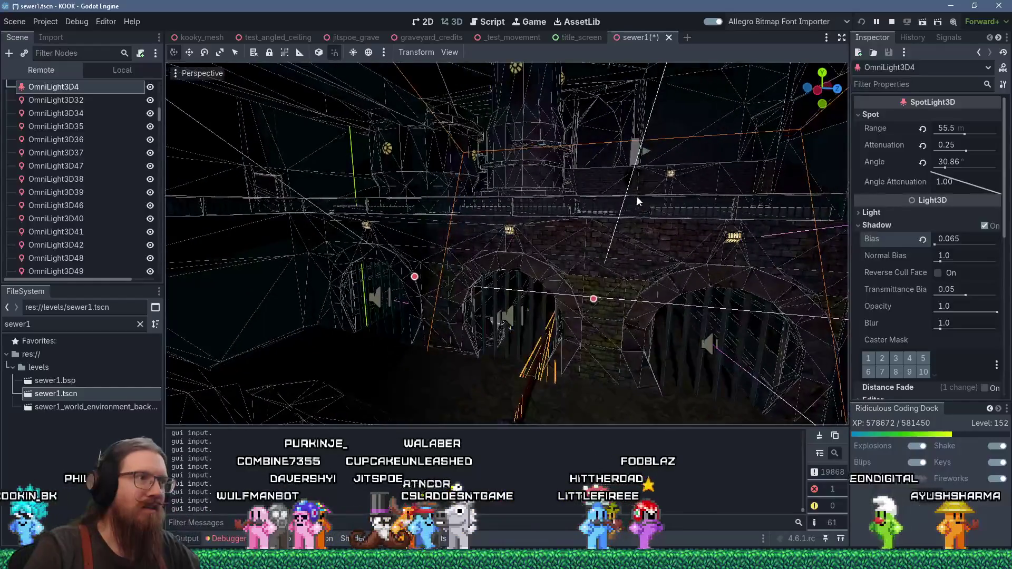
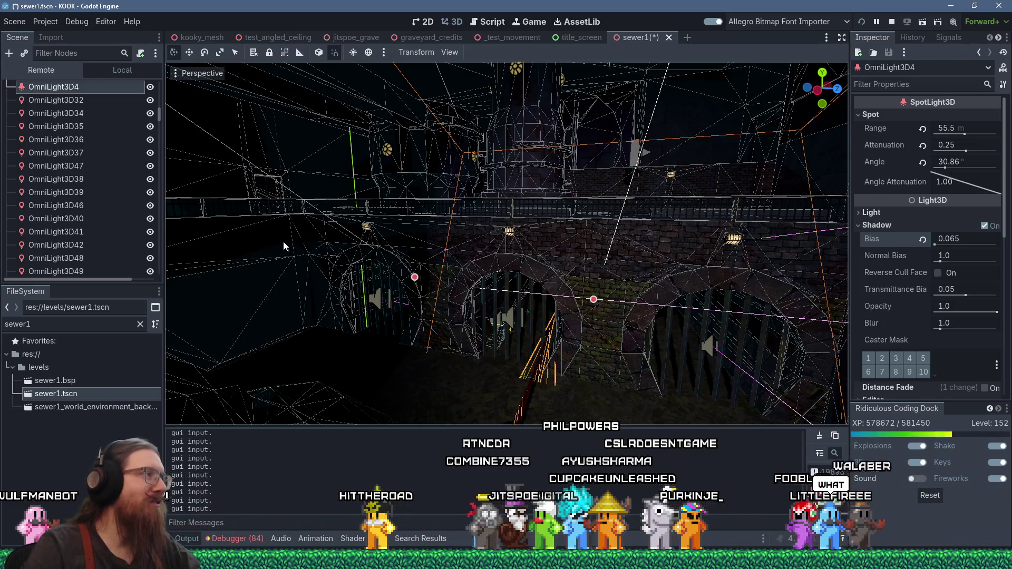
Step: Inspect the OmniLight3D3 and OmniLight3D5 lights in the Remote tree and viewport
{"action": "scroll", "coordinate": [91, 138], "scroll_direction": "up", "scroll_amount": 5}
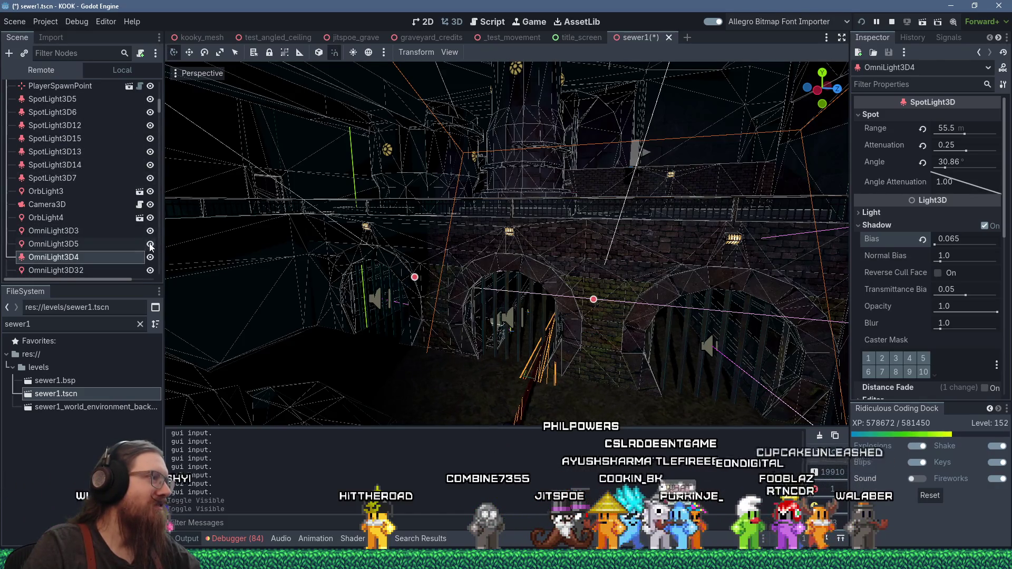
{"action": "left_click", "coordinate": [112, 232]}
{"action": "mouse_move", "coordinate": [333, 216]}
{"action": "left_mouse_down"}
{"action": "mouse_move", "coordinate": [409, 230]}
{"action": "mouse_move", "coordinate": [641, 230]}
{"action": "mouse_move", "coordinate": [474, 232]}
{"action": "left_mouse_up"}
{"action": "left_click", "coordinate": [119, 245]}
{"action": "mouse_move", "coordinate": [210, 258]}
{"action": "left_mouse_down"}
{"action": "mouse_move", "coordinate": [630, 230]}
{"action": "mouse_move", "coordinate": [569, 249]}
{"action": "mouse_move", "coordinate": [174, 173]}
{"action": "left_mouse_up"}
{"action": "scroll", "coordinate": [147, 164], "scroll_direction": "up", "scroll_amount": 3}
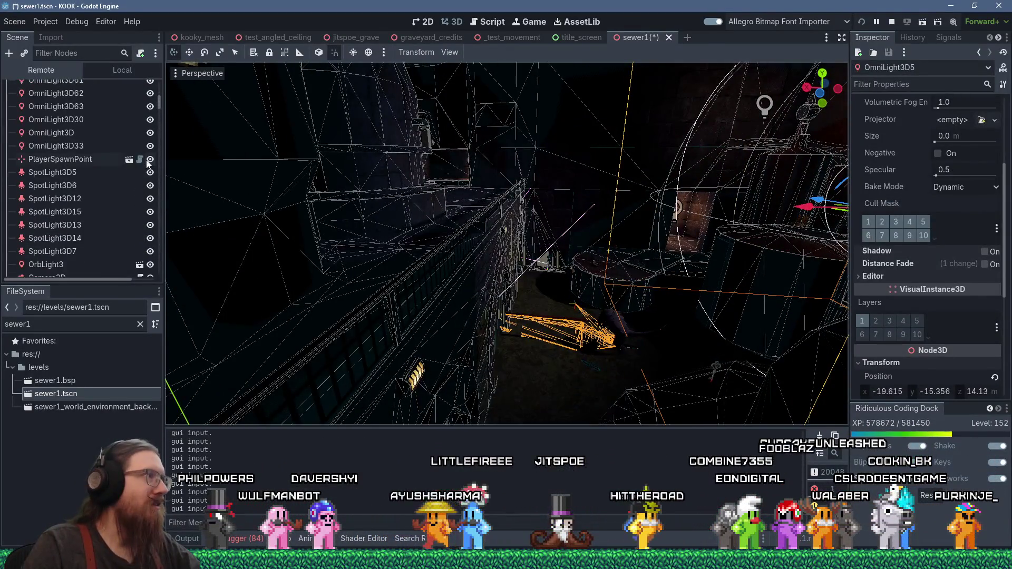
{"action": "scroll", "coordinate": [143, 163], "scroll_direction": "down", "scroll_amount": 3}
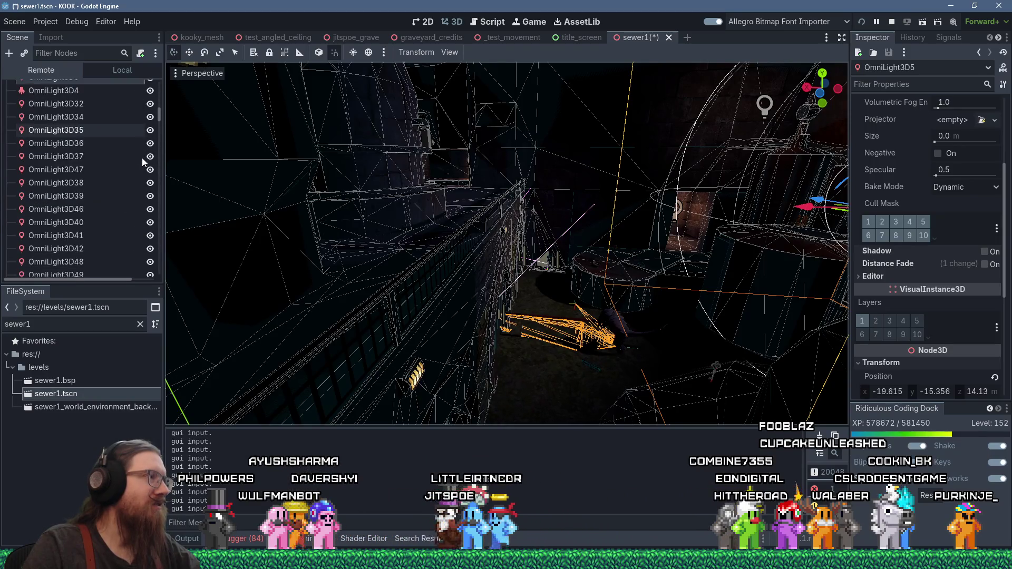
{"action": "scroll", "coordinate": [140, 156], "scroll_direction": "down", "scroll_amount": 5}
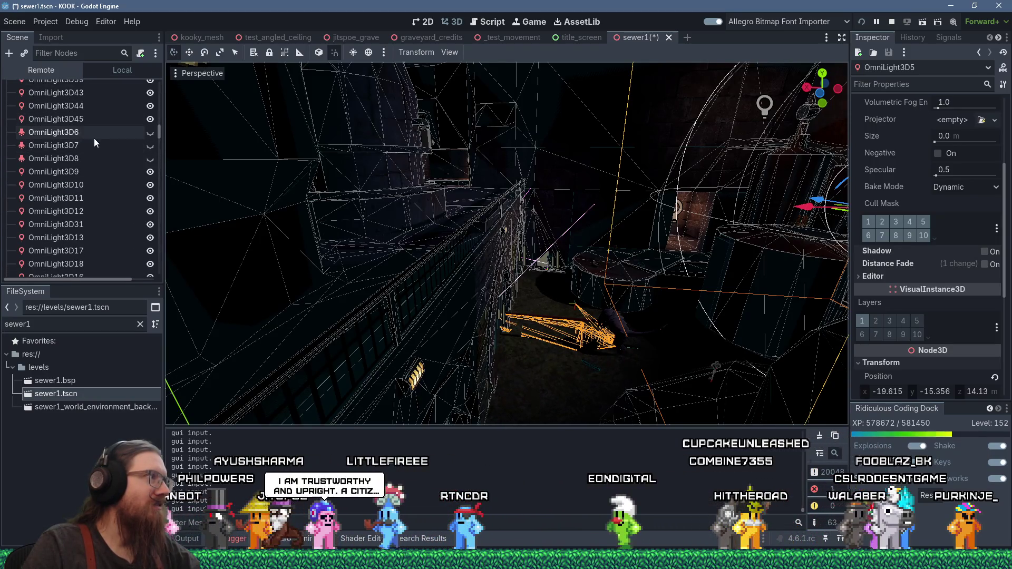
Step: Switch OmniLight3D6, 7 and 8 back on, framing OmniLight3D8 in the view
{"action": "double_click", "coordinate": [94, 137]}
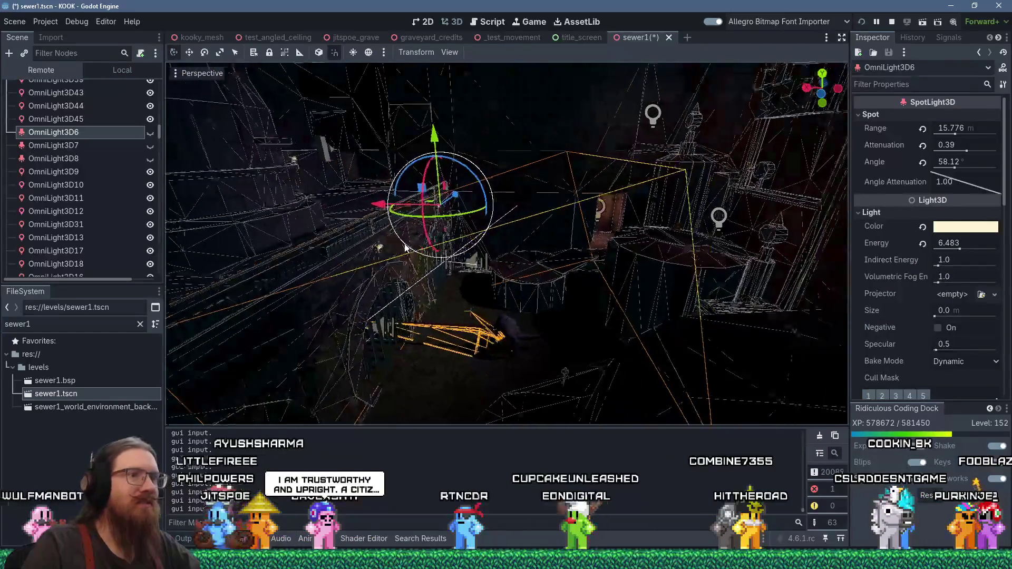
{"action": "scroll", "coordinate": [225, 214], "scroll_direction": "up", "scroll_amount": 2}
{"action": "scroll", "coordinate": [232, 174], "scroll_direction": "up", "scroll_amount": 5}
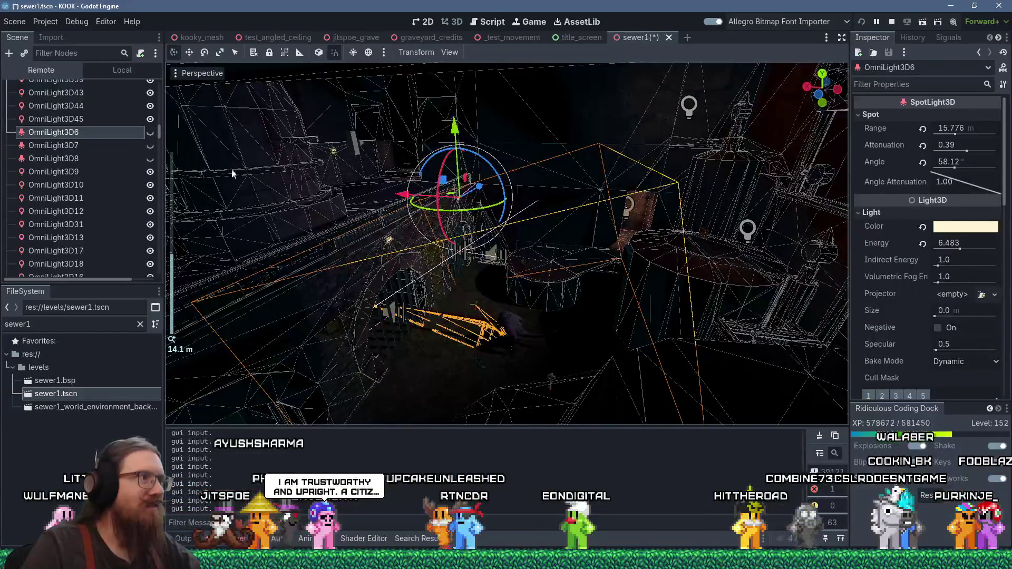
{"action": "left_click", "coordinate": [151, 135]}
{"action": "left_click", "coordinate": [134, 145]}
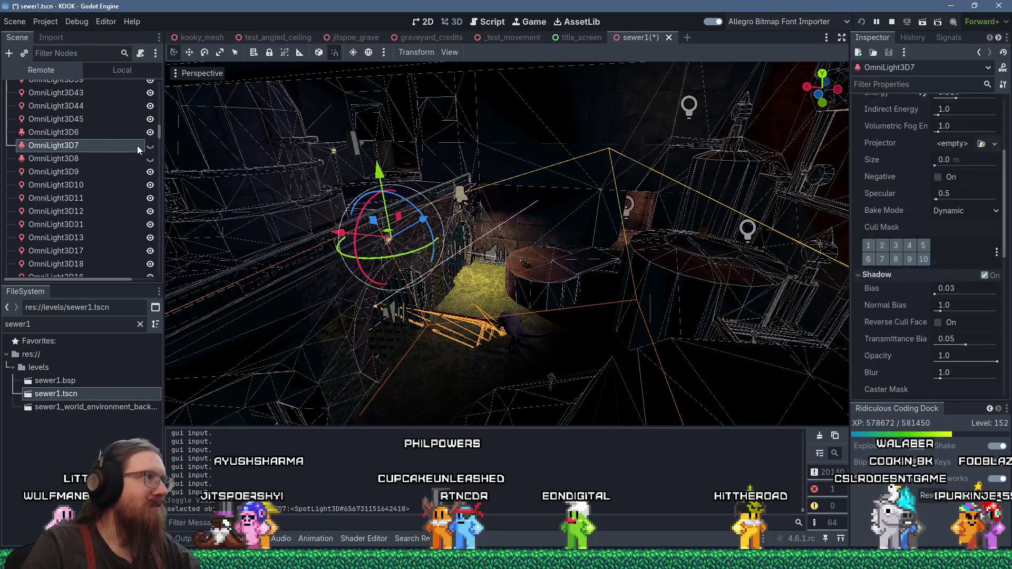
{"action": "left_click", "coordinate": [151, 147]}
{"action": "left_click", "coordinate": [88, 158]}
{"action": "left_click", "coordinate": [151, 159]}
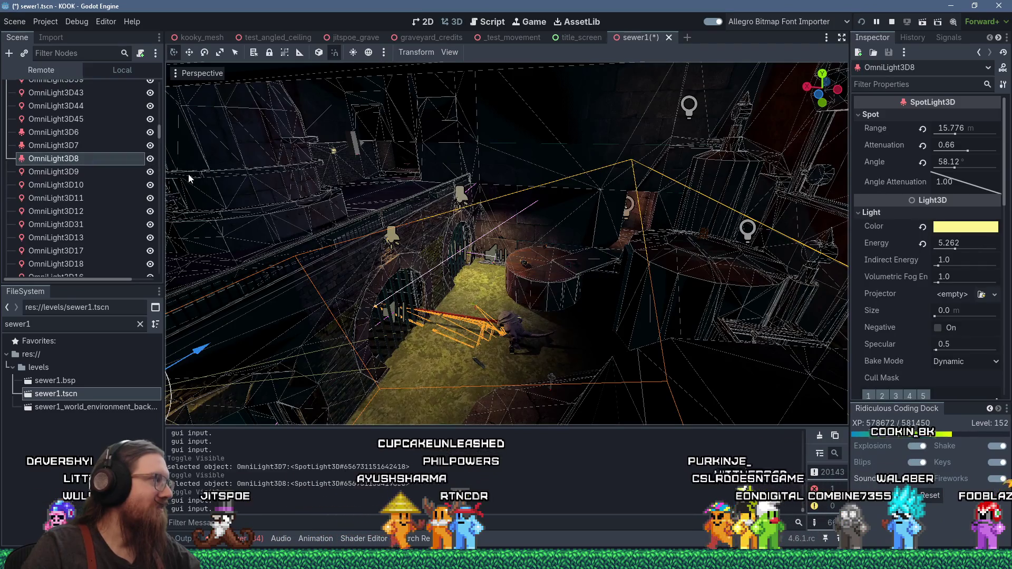
{"action": "key", "text": "f"}
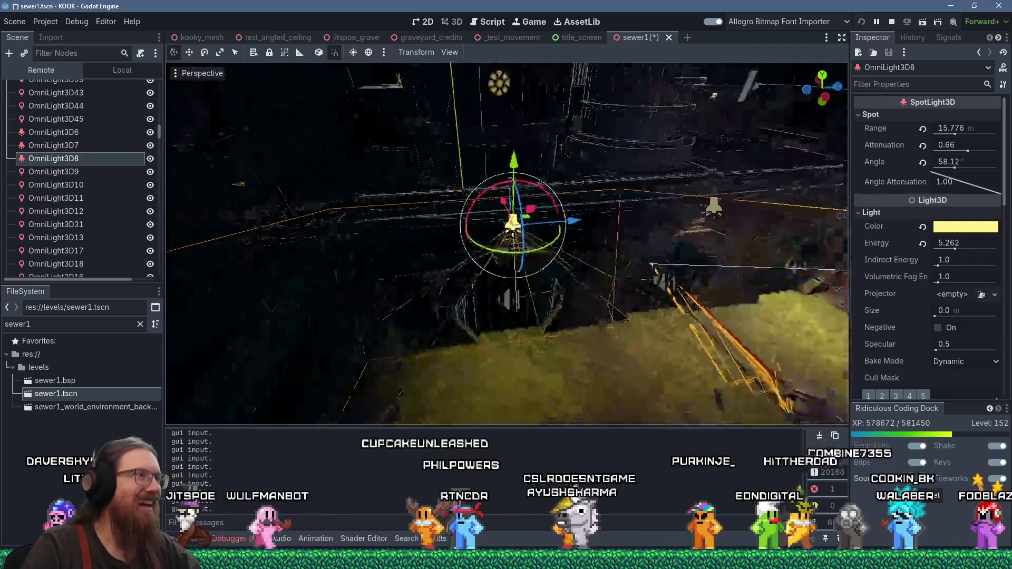
{"action": "scroll", "coordinate": [98, 233], "scroll_direction": "down", "scroll_amount": 5}
{"action": "left_click", "coordinate": [69, 244]}
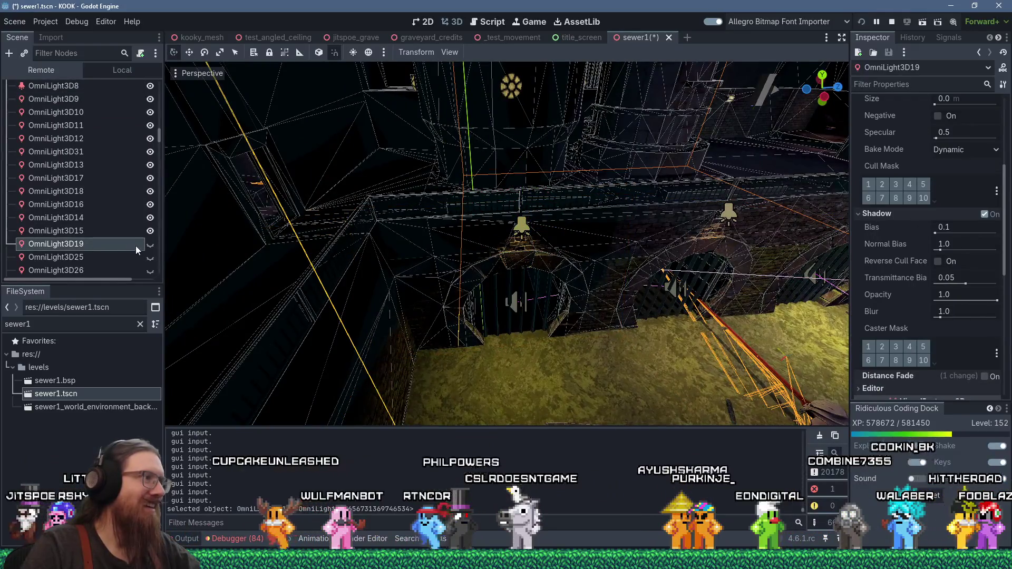
Step: Switch OmniLight3D19, 26 and 20 back on, framing OmniLight3D26
{"action": "left_click", "coordinate": [150, 244]}
{"action": "left_click", "coordinate": [143, 257]}
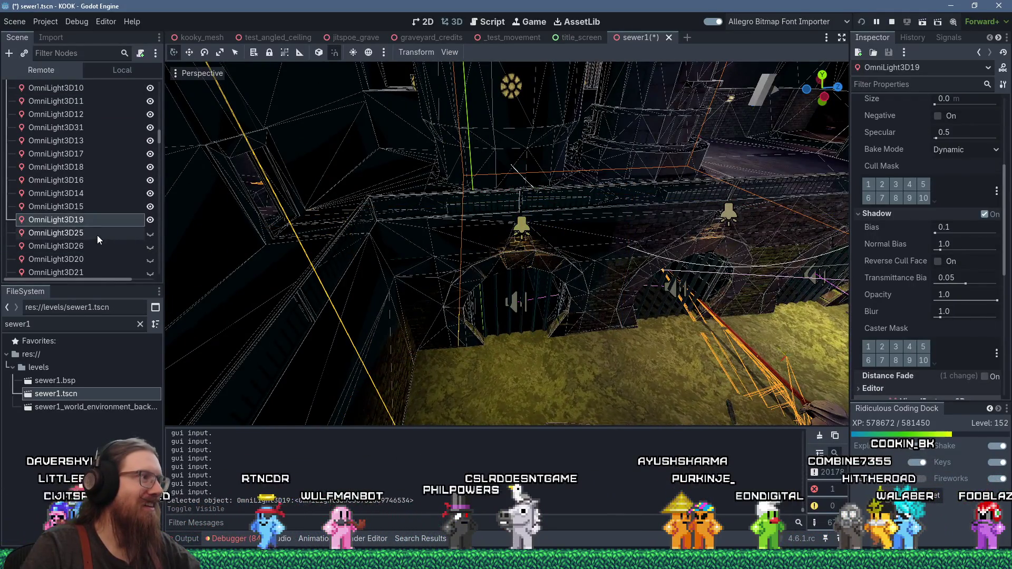
{"action": "scroll", "coordinate": [152, 235], "scroll_direction": "down", "scroll_amount": 2}
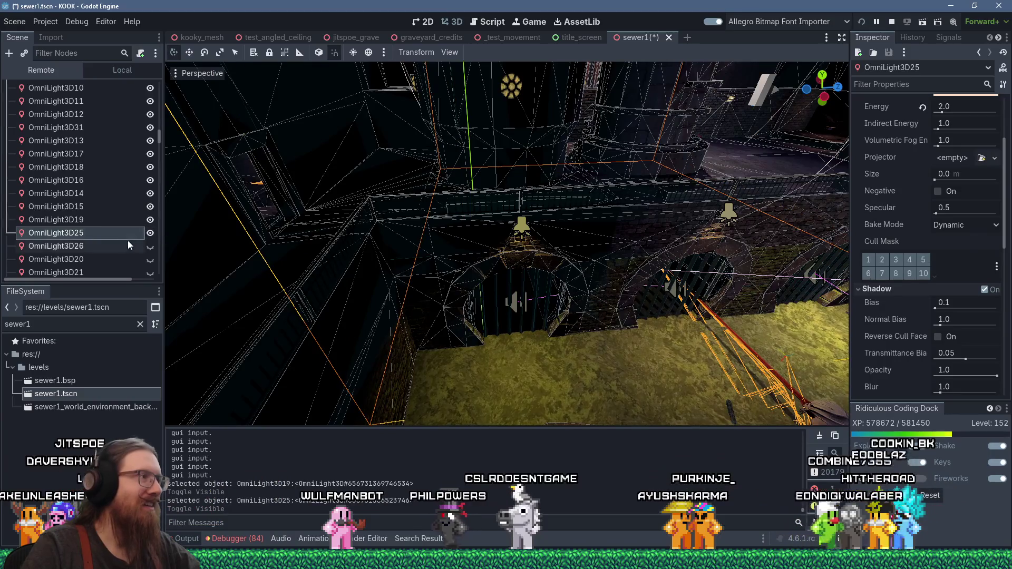
{"action": "left_click", "coordinate": [142, 246]}
{"action": "left_click", "coordinate": [150, 246]}
{"action": "key", "text": "f"}
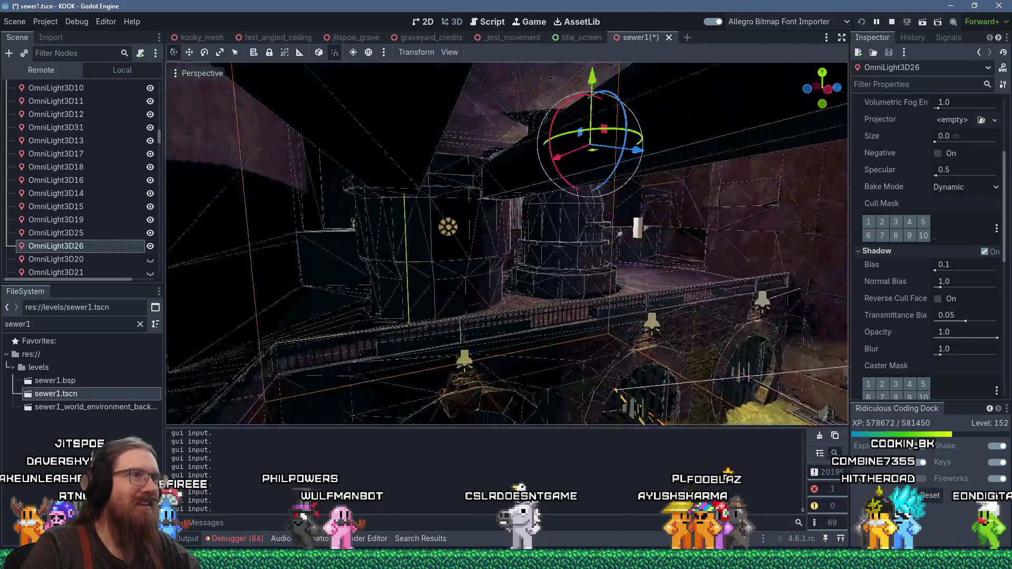
{"action": "left_click", "coordinate": [126, 262]}
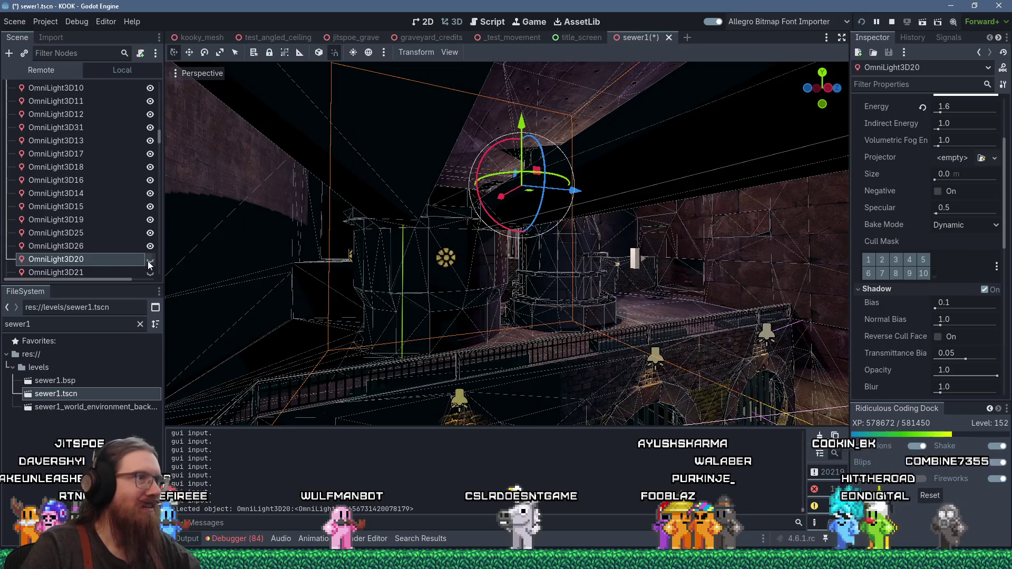
{"action": "left_click", "coordinate": [150, 261]}
Step: Switch OmniLight3D21, 27 and 28 back on, framing OmniLight3D21
{"action": "scroll", "coordinate": [142, 253], "scroll_direction": "down", "scroll_amount": 1}
{"action": "left_click", "coordinate": [139, 253]}
{"action": "key", "text": "f"}
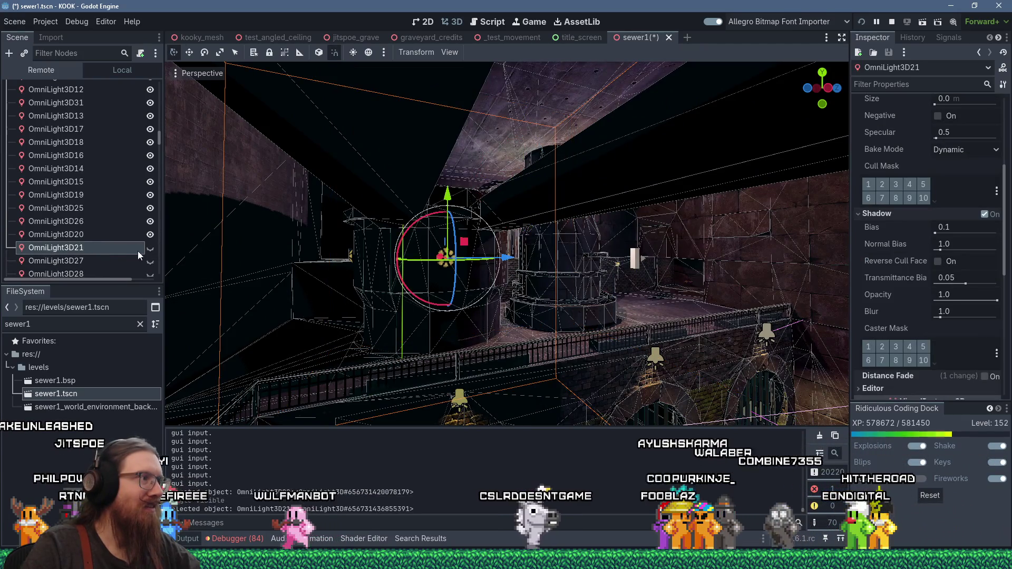
{"action": "left_click", "coordinate": [150, 248]}
{"action": "left_click", "coordinate": [146, 261]}
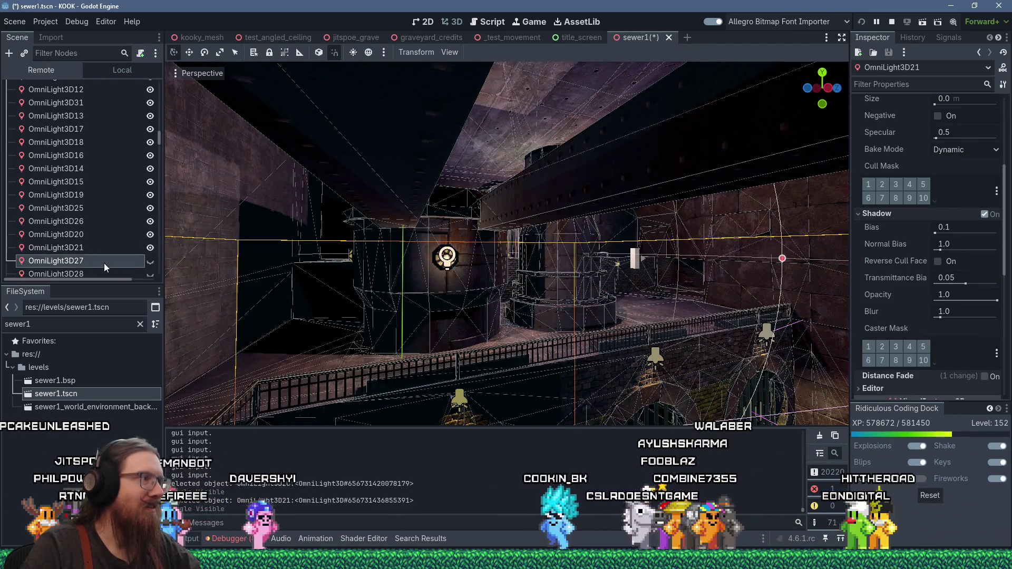
{"action": "left_click", "coordinate": [149, 262]}
{"action": "left_click", "coordinate": [142, 275]}
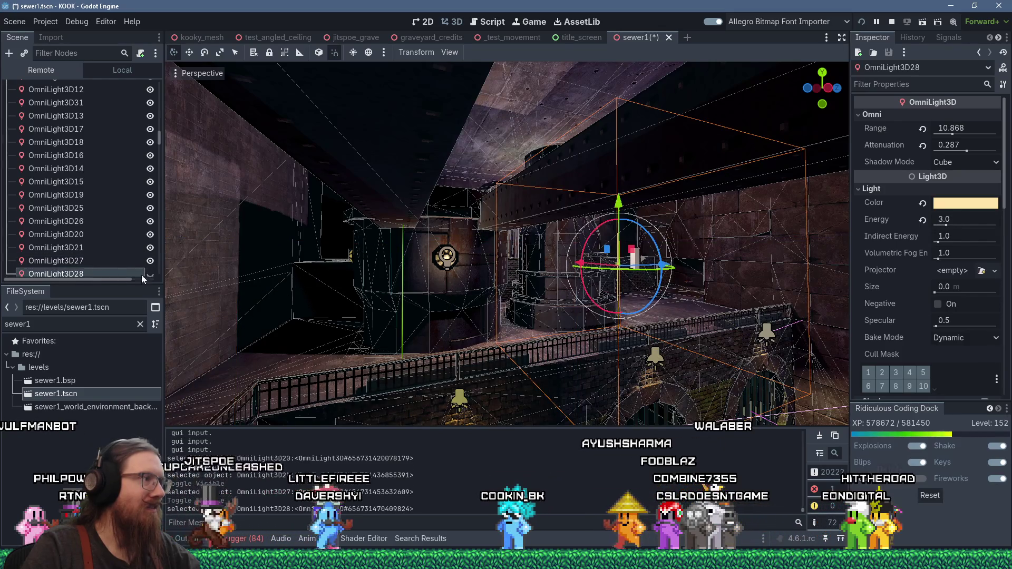
{"action": "left_click", "coordinate": [150, 273]}
Step: Switch OmniLight3D22, 23 and 24 back on and make SpotlightTripod1 visible
{"action": "scroll", "coordinate": [148, 237], "scroll_direction": "down", "scroll_amount": 5}
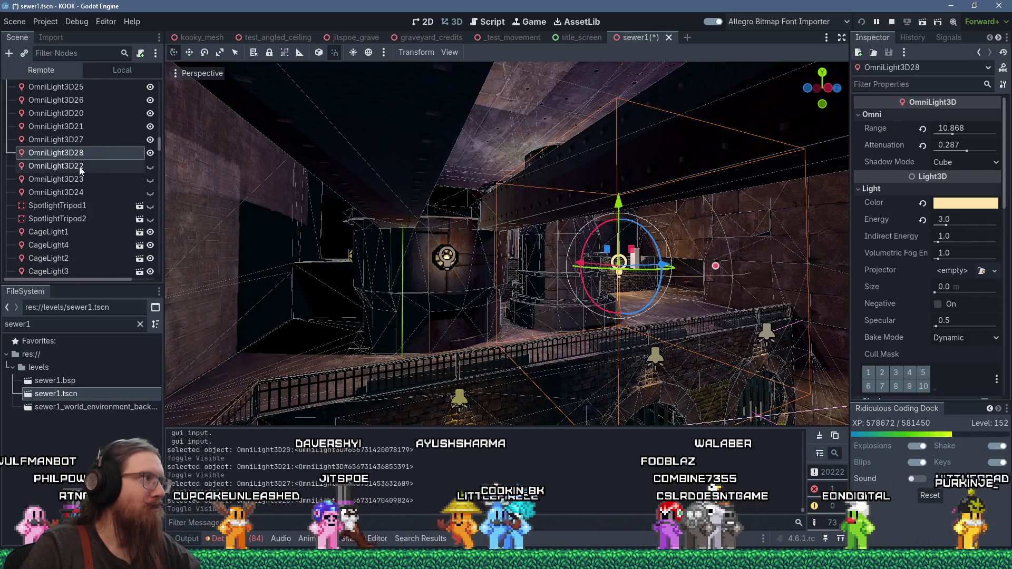
{"action": "left_click", "coordinate": [142, 167]}
{"action": "left_click", "coordinate": [150, 167]}
{"action": "left_click", "coordinate": [108, 180]}
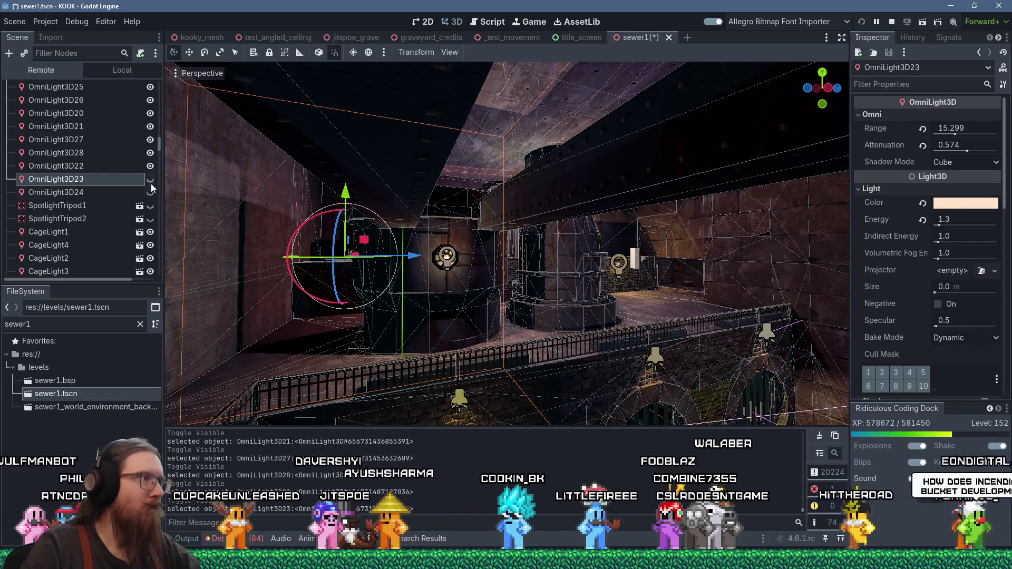
{"action": "left_click", "coordinate": [150, 179]}
{"action": "left_click", "coordinate": [145, 193]}
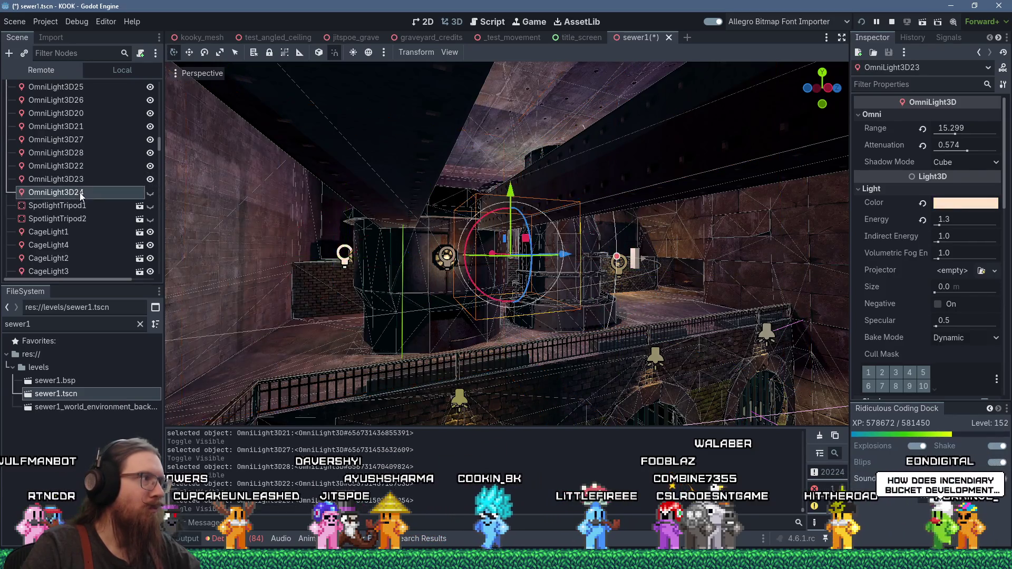
{"action": "left_click", "coordinate": [116, 207]}
{"action": "left_click", "coordinate": [150, 206]}
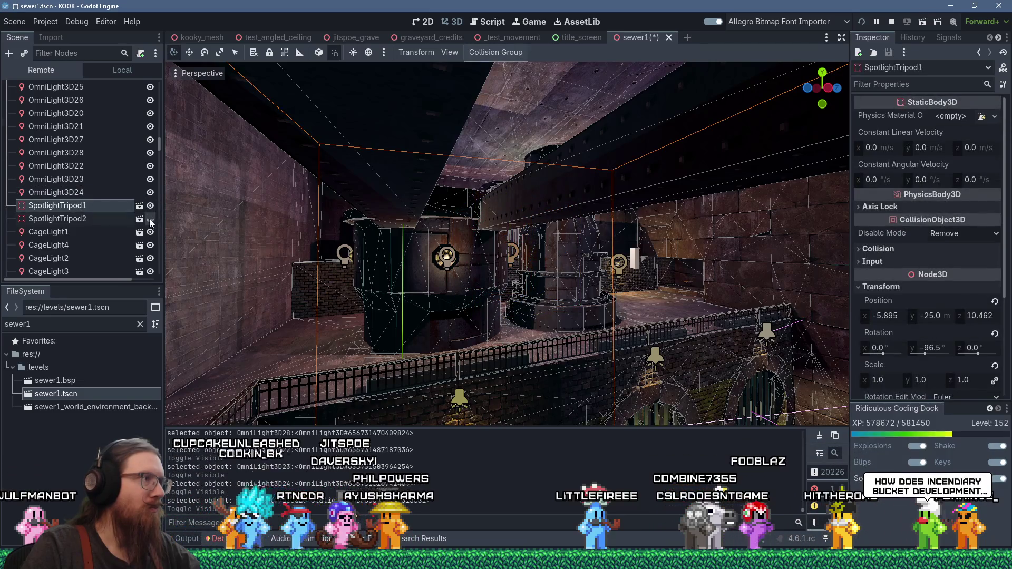
Step: Select OrbLight5 in the Remote tree, focus it in the viewport and orbit around it
{"action": "scroll", "coordinate": [450, 296], "scroll_direction": "down", "scroll_amount": 5}
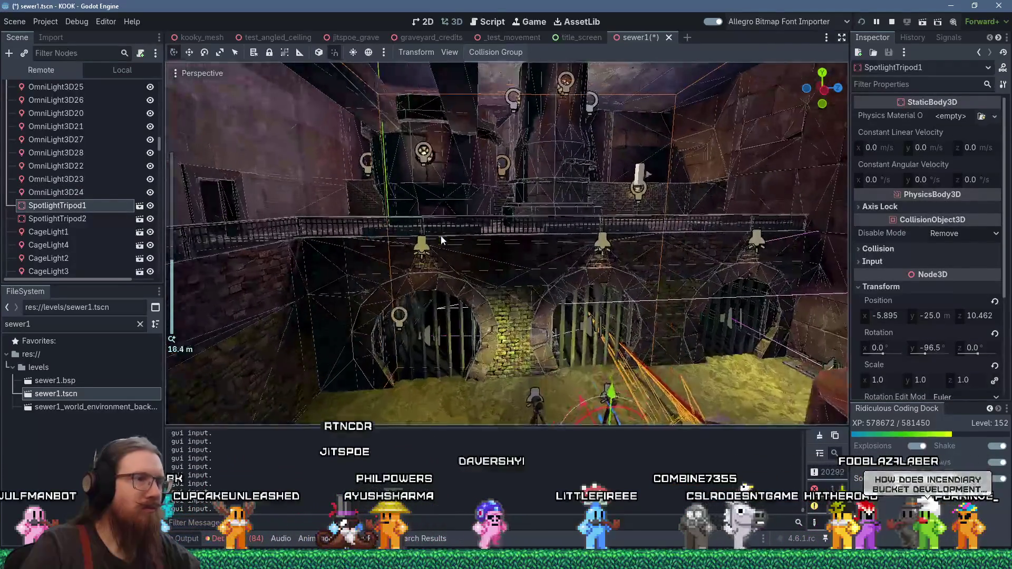
{"action": "scroll", "coordinate": [116, 184], "scroll_direction": "down", "scroll_amount": 10}
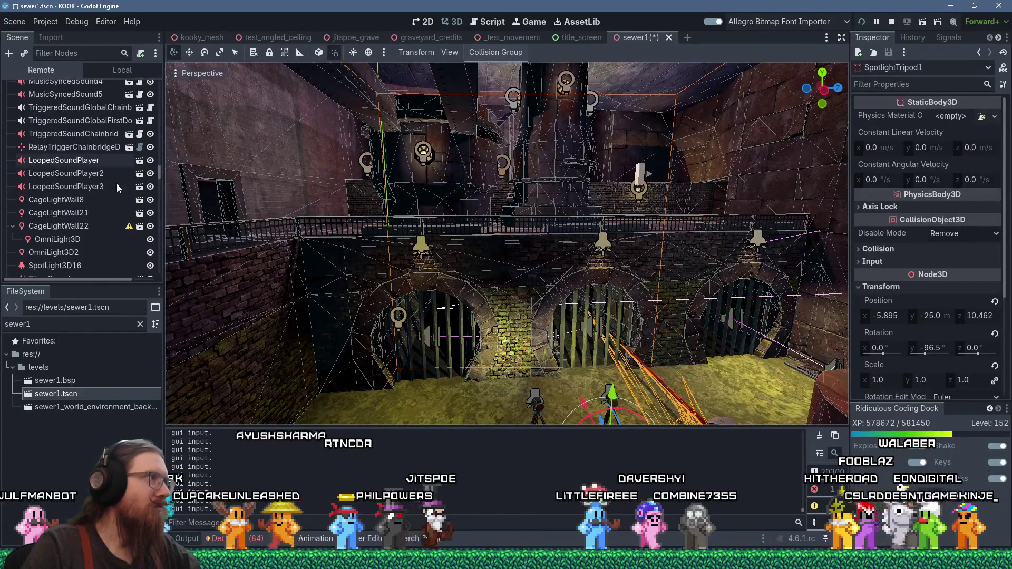
{"action": "scroll", "coordinate": [116, 184], "scroll_direction": "up", "scroll_amount": 4}
{"action": "scroll", "coordinate": [116, 183], "scroll_direction": "down", "scroll_amount": 3}
{"action": "scroll", "coordinate": [116, 183], "scroll_direction": "down", "scroll_amount": 8}
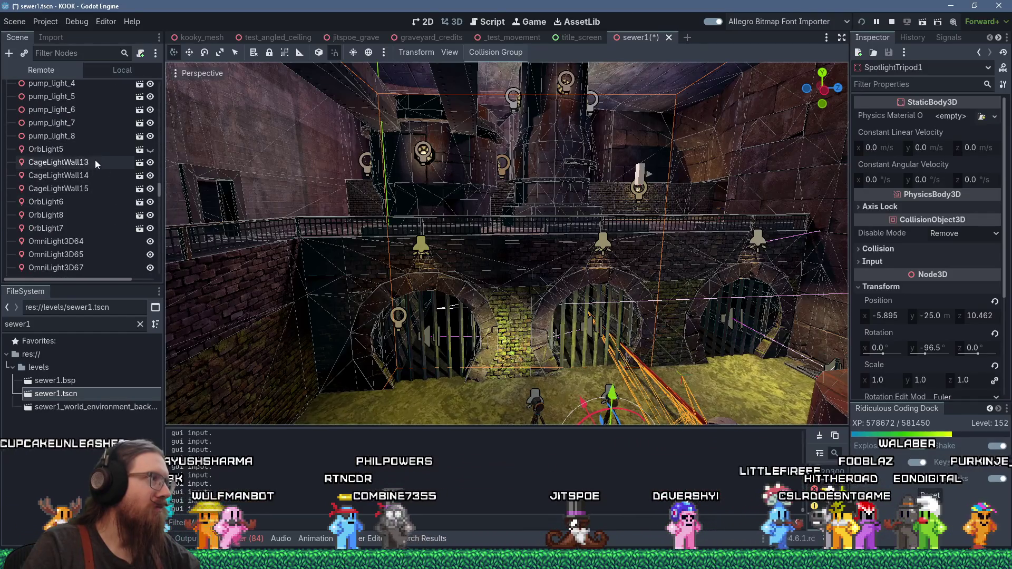
{"action": "left_click", "coordinate": [115, 150]}
{"action": "key", "text": "f"}
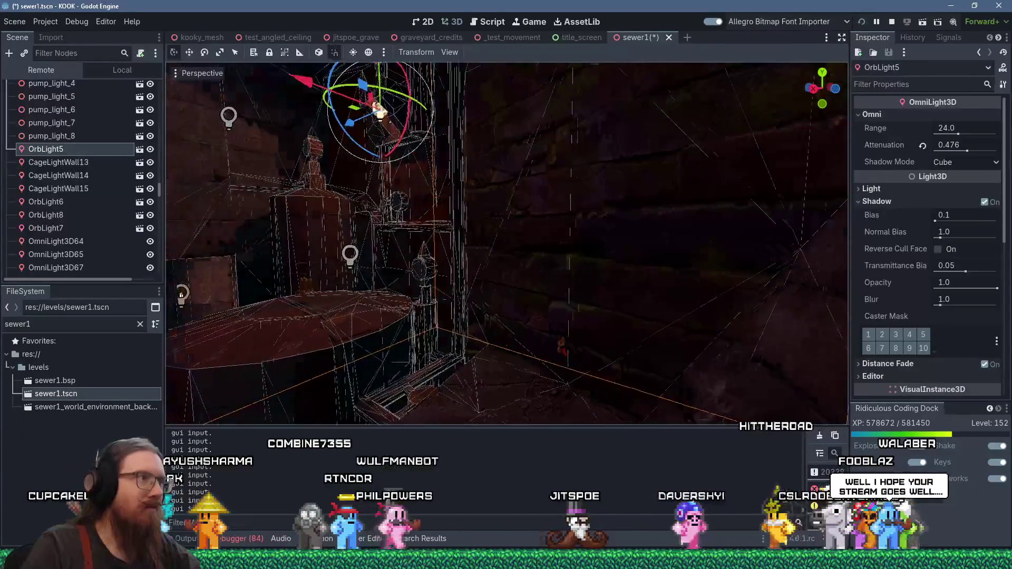
{"action": "scroll", "coordinate": [78, 196], "scroll_direction": "down", "scroll_amount": 3}
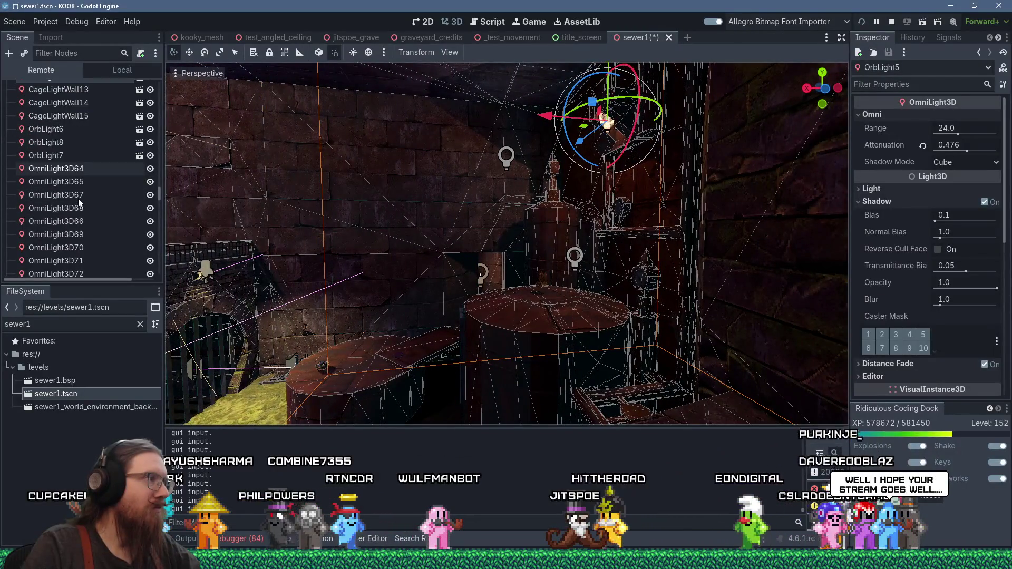
{"action": "scroll", "coordinate": [78, 198], "scroll_direction": "down", "scroll_amount": 8}
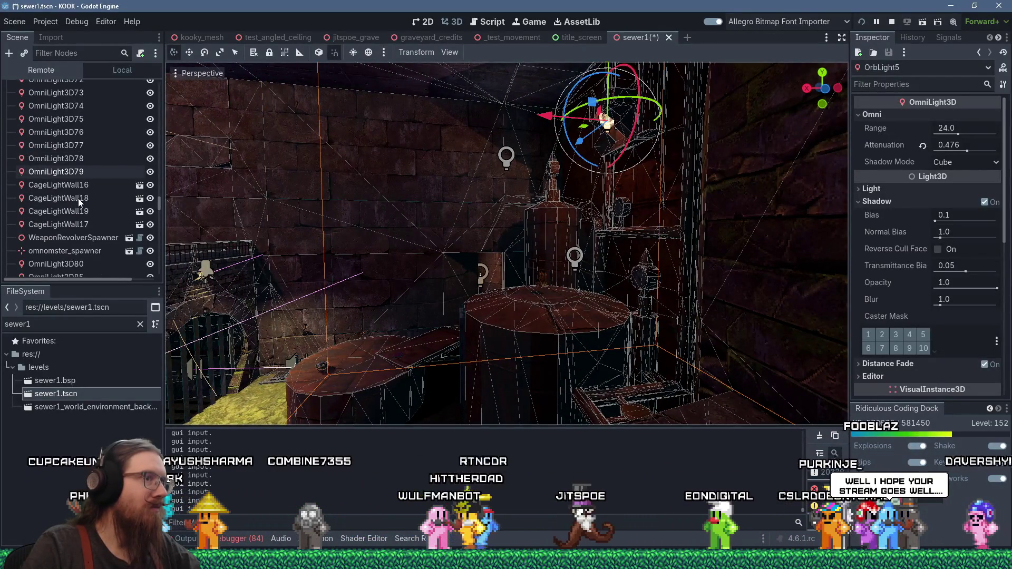
{"action": "scroll", "coordinate": [78, 198], "scroll_direction": "down", "scroll_amount": 3}
{"action": "scroll", "coordinate": [359, 244], "scroll_direction": "down", "scroll_amount": 3}
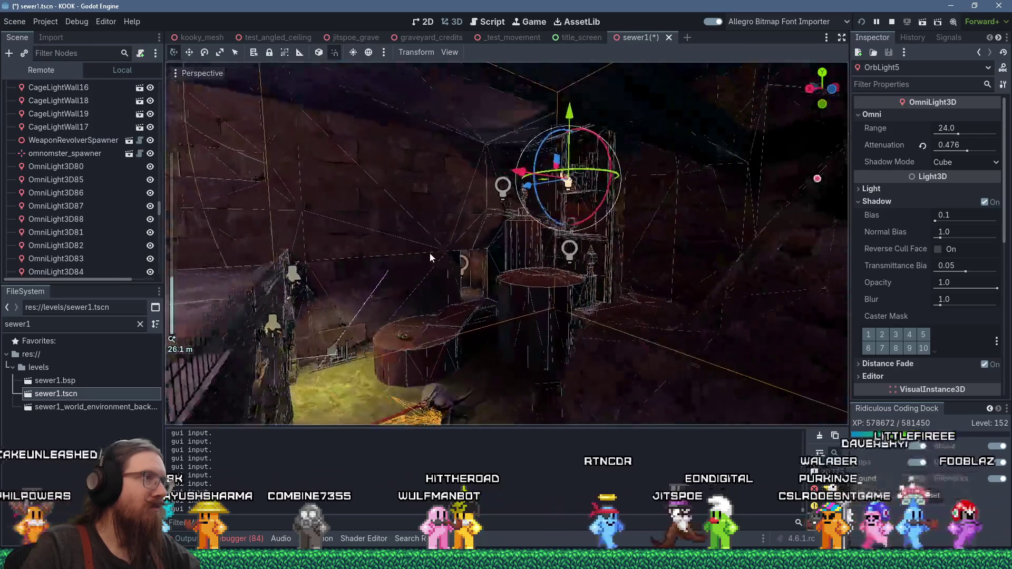
{"action": "mouse_move", "coordinate": [430, 254]}
{"action": "left_mouse_down"}
{"action": "mouse_move", "coordinate": [444, 296]}
{"action": "mouse_move", "coordinate": [369, 268]}
{"action": "left_mouse_up"}
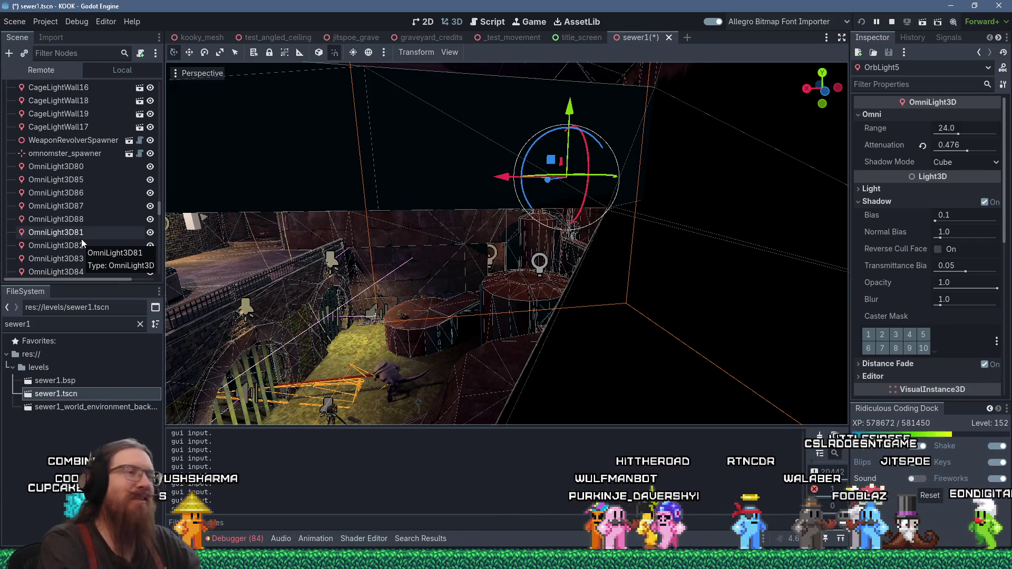
Step: Browse further down the Remote tree, then save the sewer1 scene
{"action": "scroll", "coordinate": [102, 146], "scroll_direction": "down", "scroll_amount": 10}
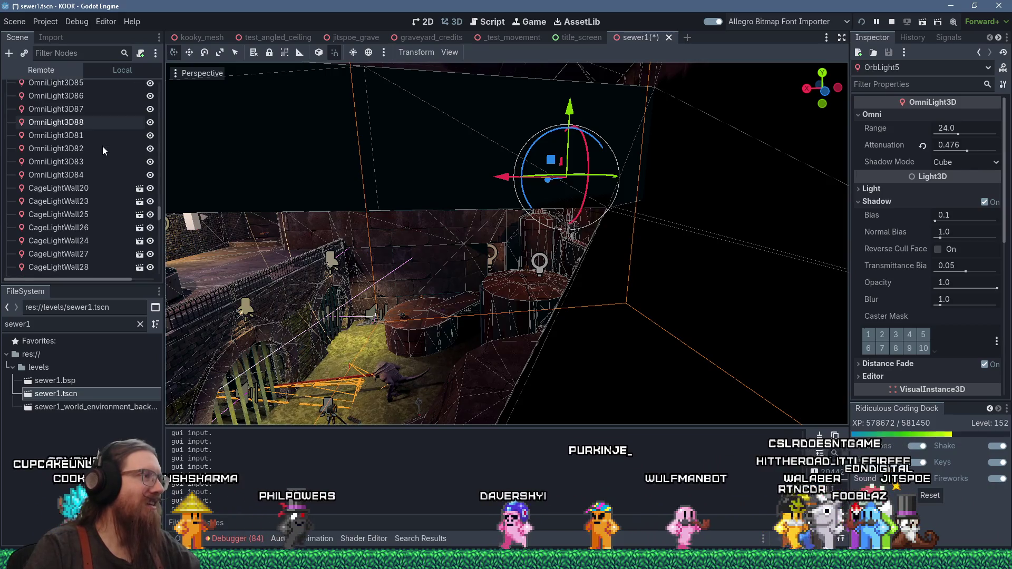
{"action": "scroll", "coordinate": [102, 142], "scroll_direction": "down", "scroll_amount": 10}
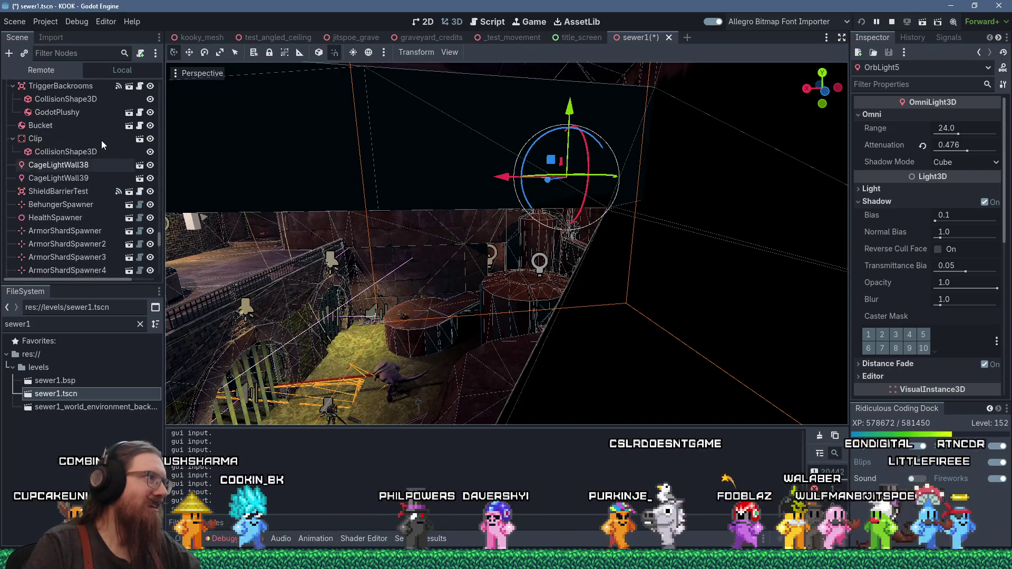
{"action": "scroll", "coordinate": [101, 141], "scroll_direction": "up", "scroll_amount": 3}
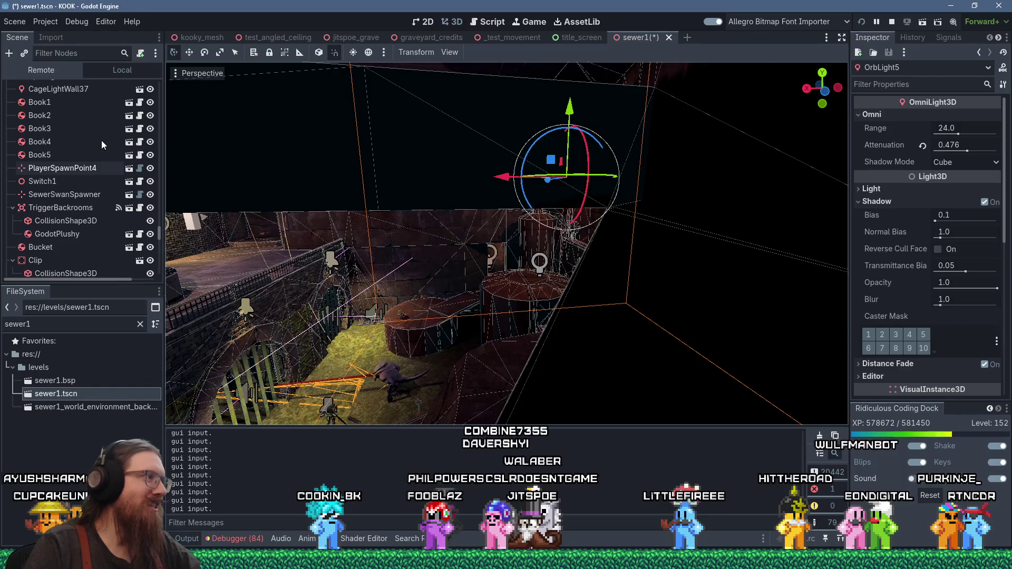
{"action": "scroll", "coordinate": [102, 142], "scroll_direction": "down", "scroll_amount": 10}
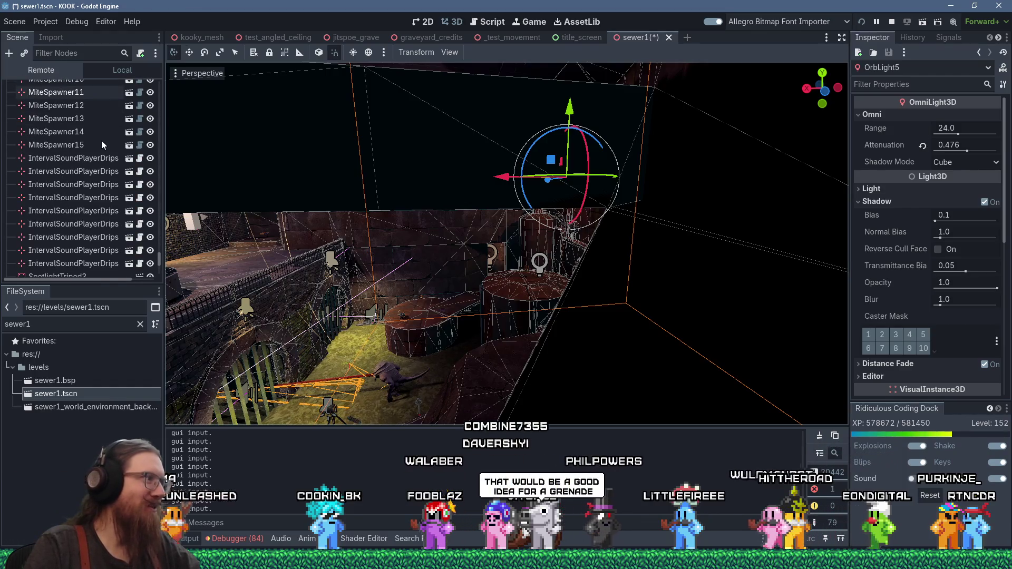
{"action": "scroll", "coordinate": [101, 140], "scroll_direction": "down", "scroll_amount": 5}
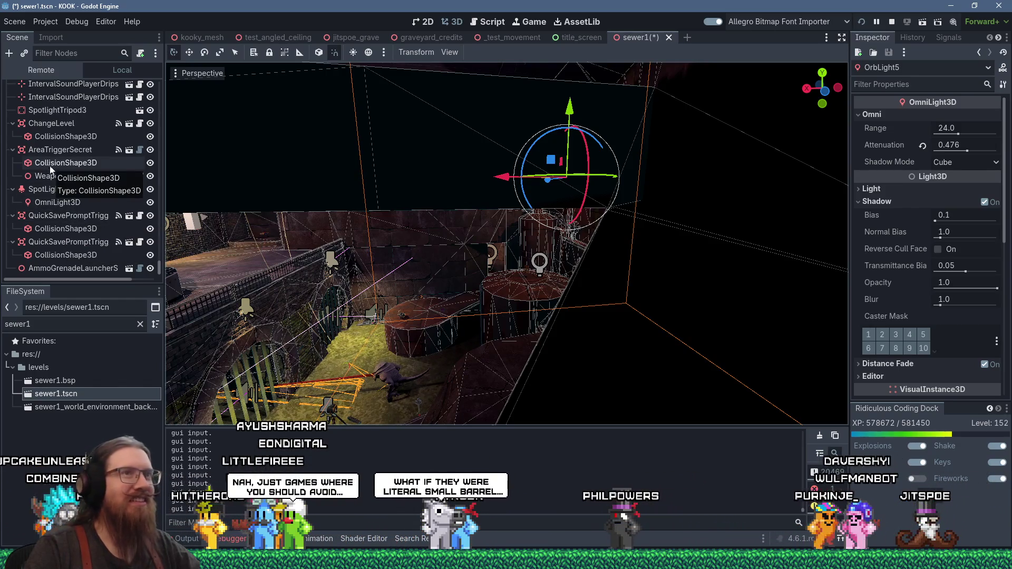
{"action": "key", "text": "ctrl+s"}
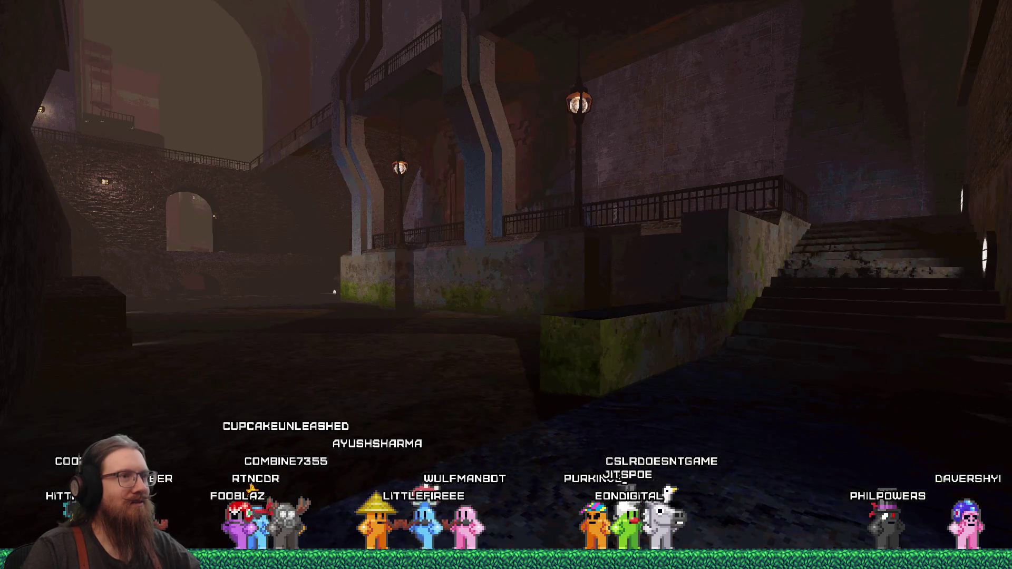
Step: Open and close the game's development console, erasing a stray character
{"action": "key", "text": "grave"}
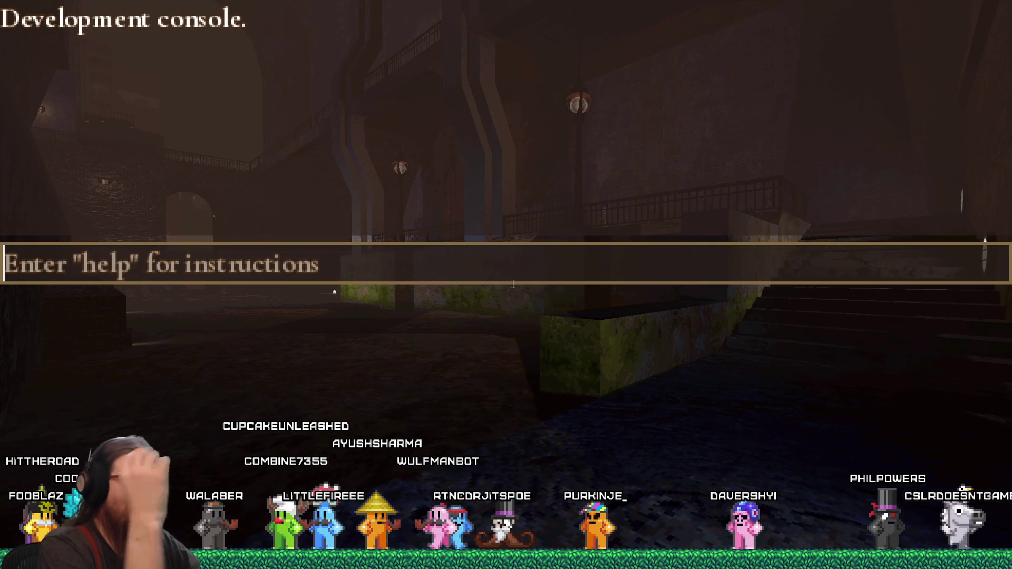
{"action": "key", "text": "grave"}
{"action": "key", "text": "grave"}
{"action": "type", "text": "n"}
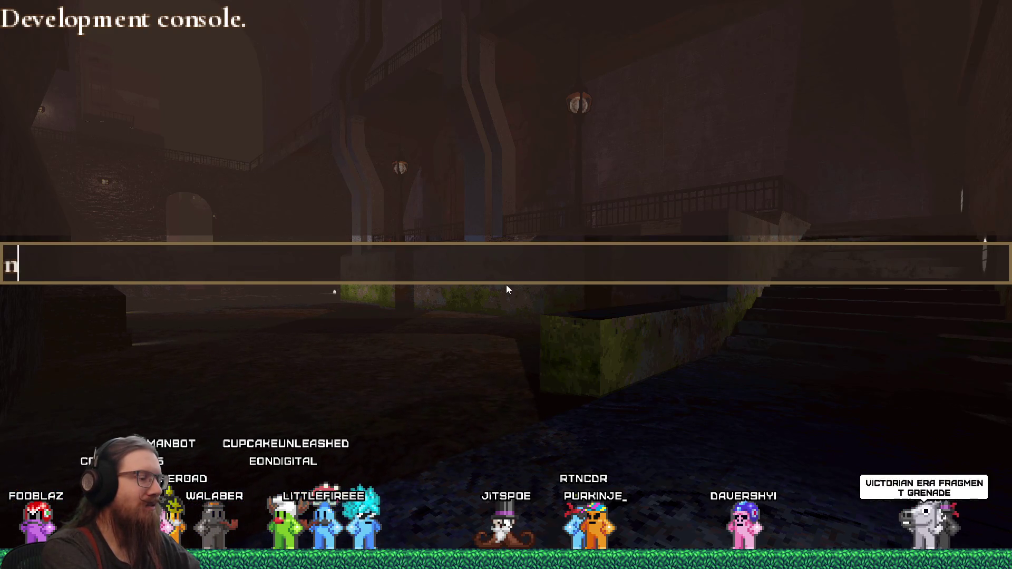
{"action": "key", "text": "BackSpace"}
{"action": "key", "text": "grave"}
Step: Load a saved game from the pause menu to reload the level
{"action": "key", "text": "Escape"}
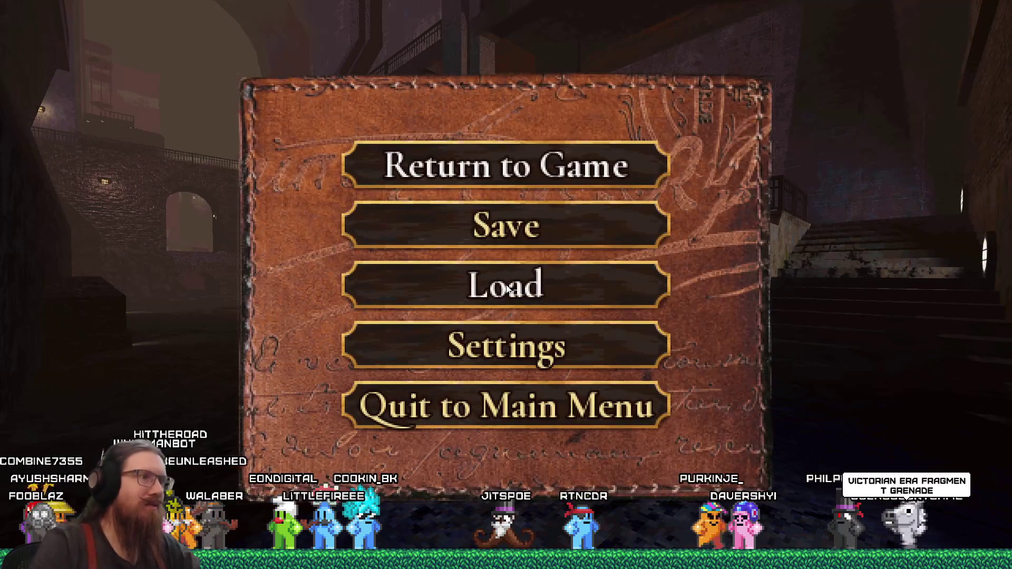
{"action": "left_click", "coordinate": [593, 287]}
{"action": "double_click", "coordinate": [549, 166]}
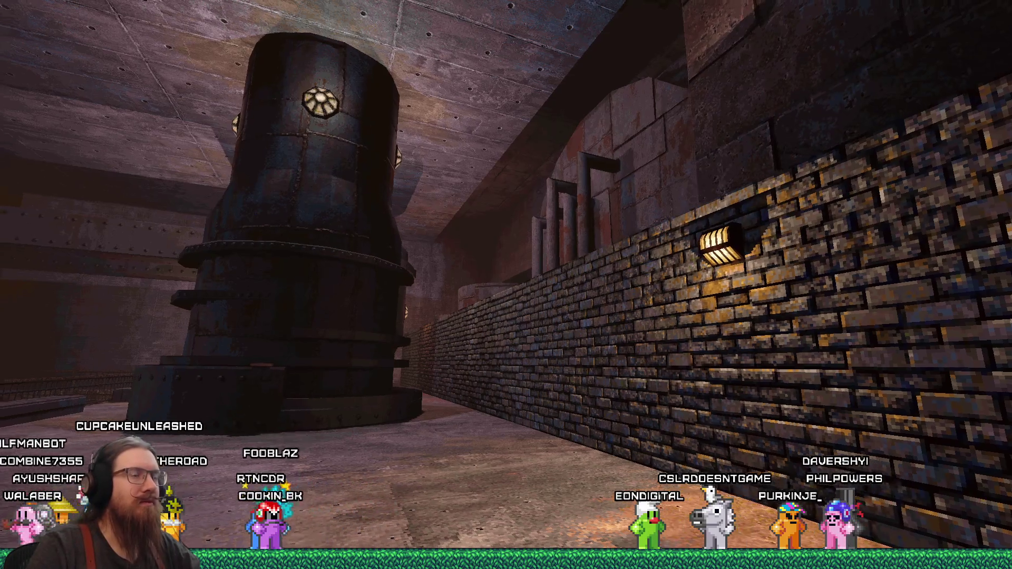
{"action": "mouse_move", "coordinate": [506, 285]}
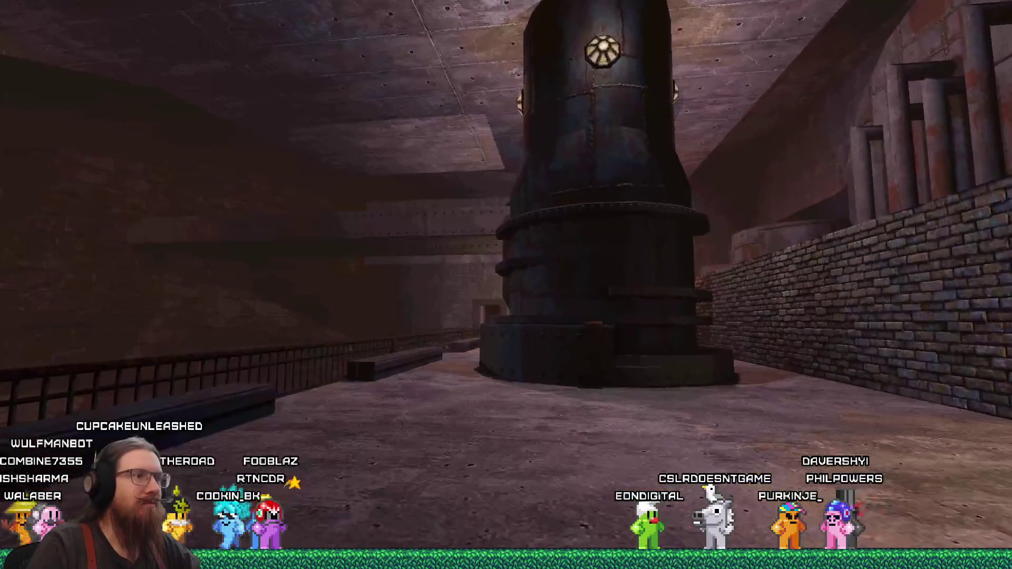